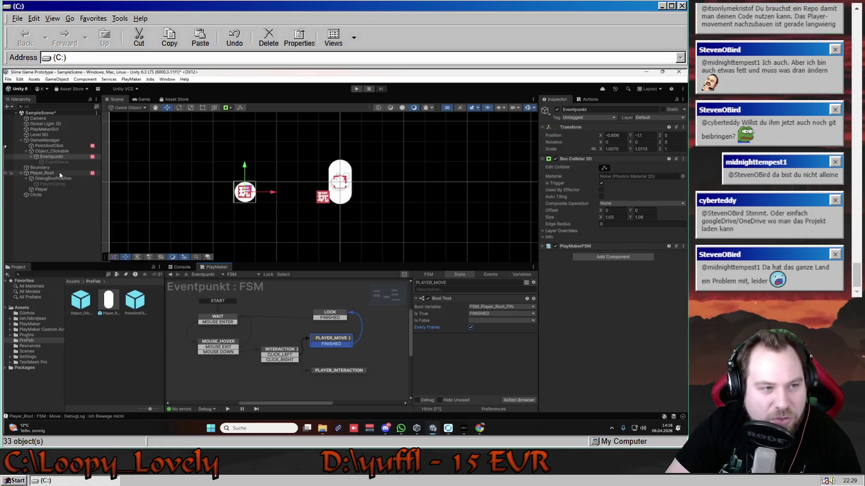
Step: Select Player_Root in the Hierarchy so its FSM appears in the PlayMaker editor
click(42, 173)
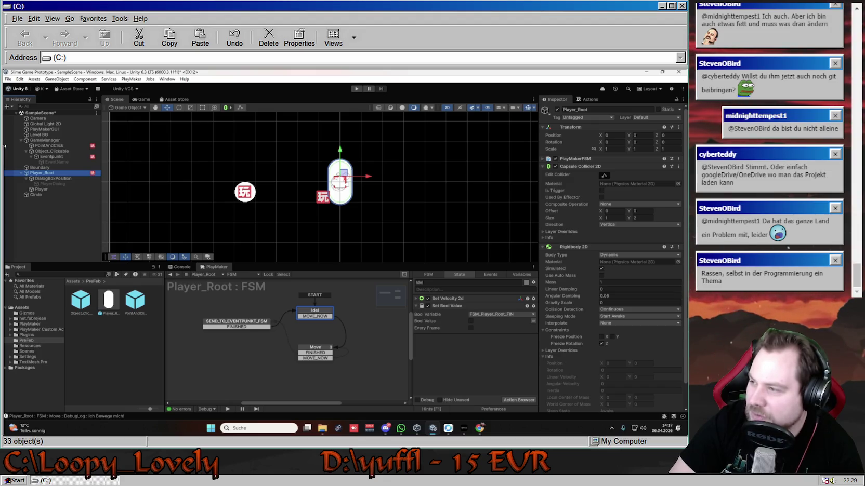
Step: Delete the Set Bool Value action from Player_Root's Idel state, keeping only Set Velocity 2d
click(320, 313)
click(232, 325)
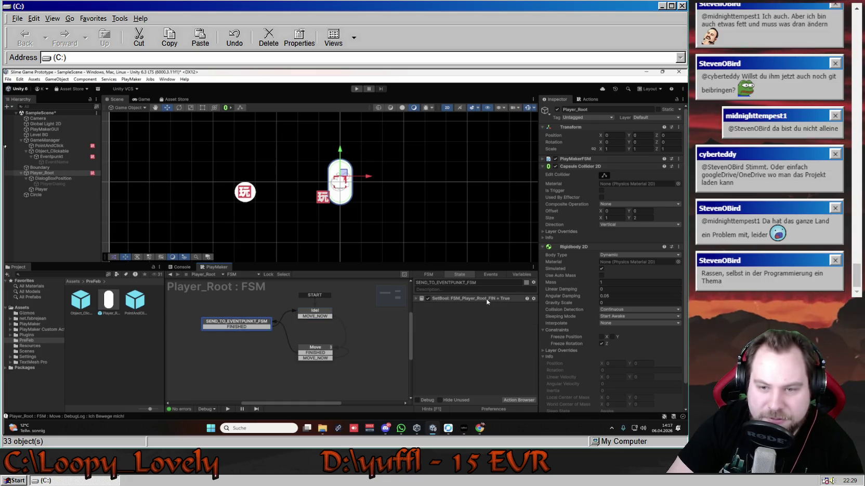
click(328, 313)
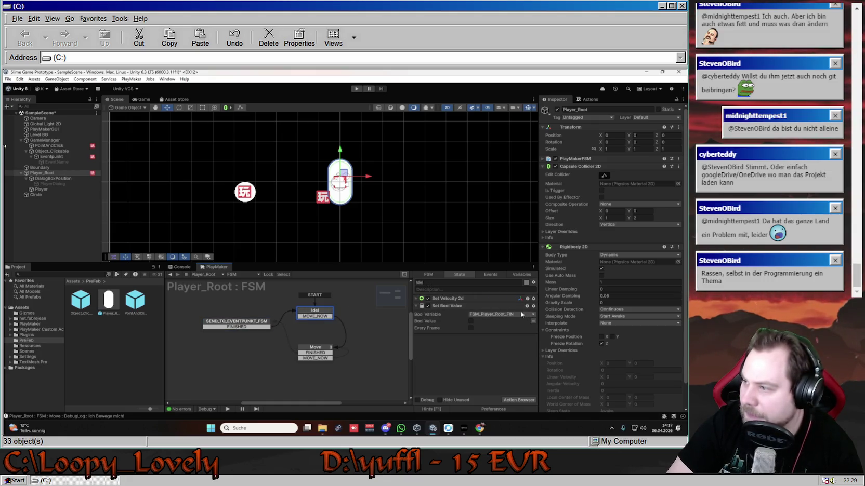
click(451, 306)
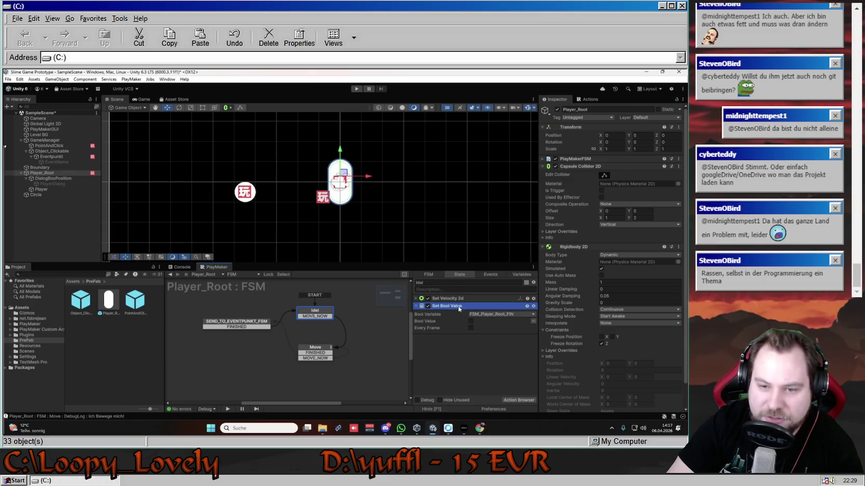
key(Delete)
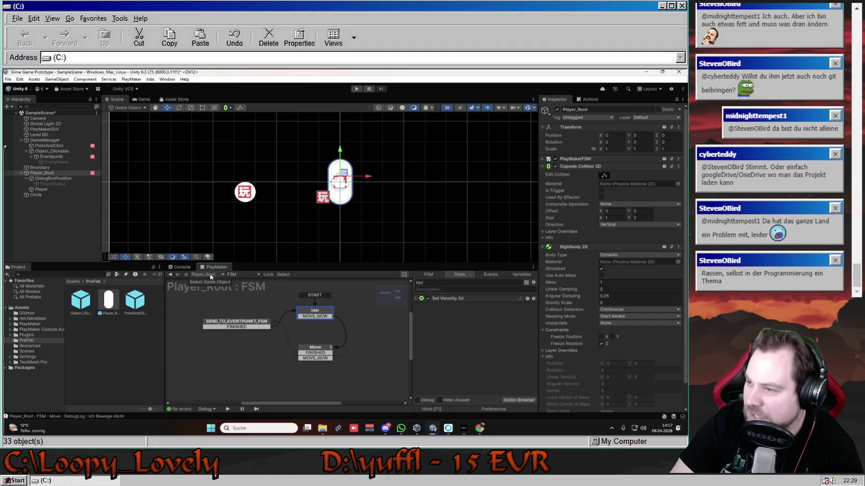
Step: Add a Set Bool Value action on FSM_Player_Root_FIN to Eventpunkt's LOOK state, then enter Play mode
click(56, 155)
click(339, 315)
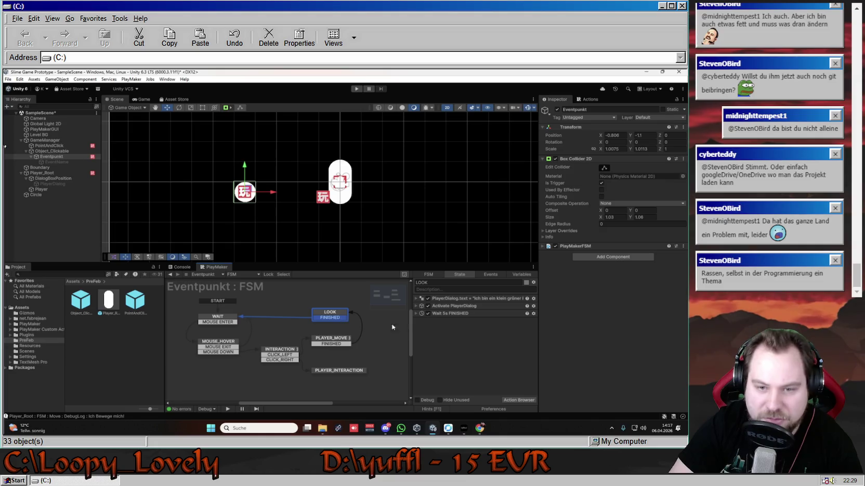
right_click(448, 326)
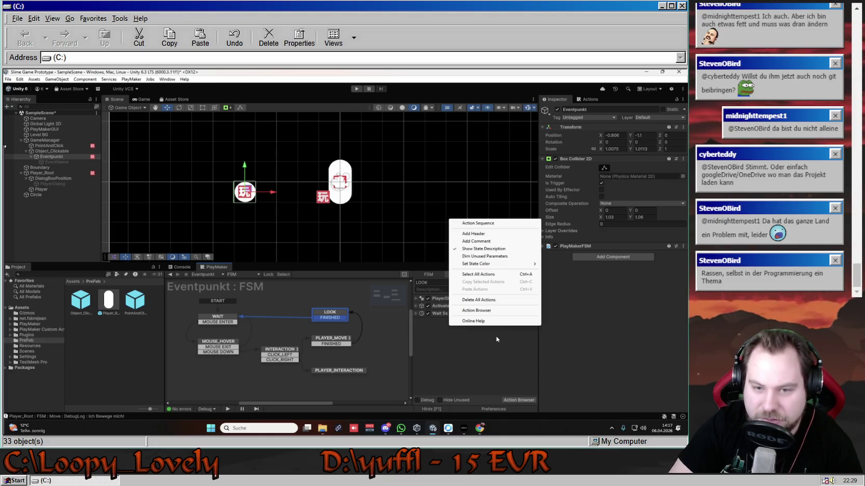
click(438, 326)
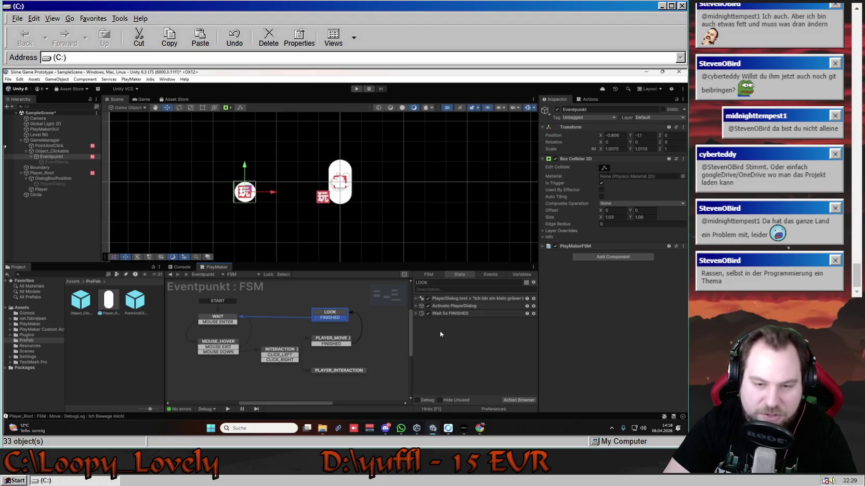
click(589, 99)
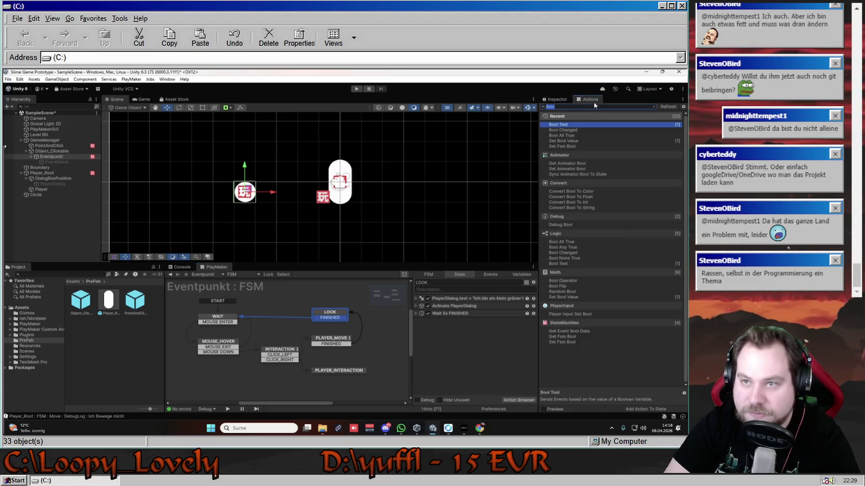
double_click(571, 141)
click(473, 329)
mouse_move(515, 345)
click(575, 345)
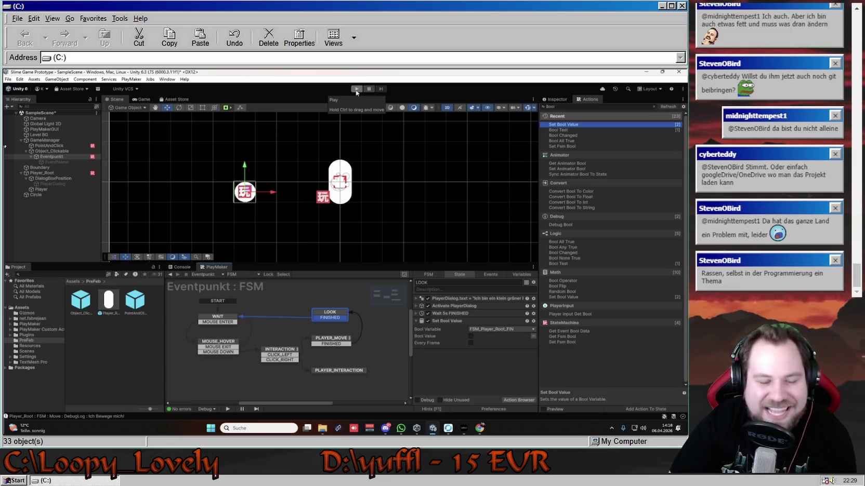
click(356, 89)
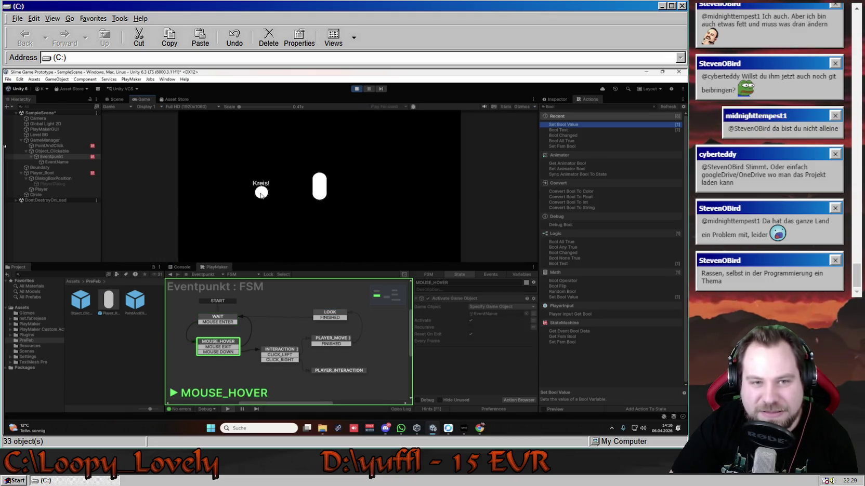
Step: Test-play by sending the slime to the circle and away to the right twice
click(262, 194)
click(357, 188)
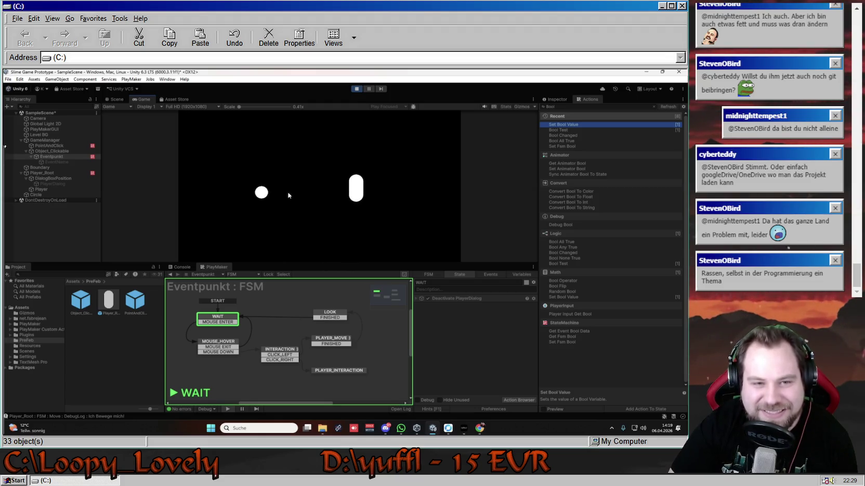
click(261, 193)
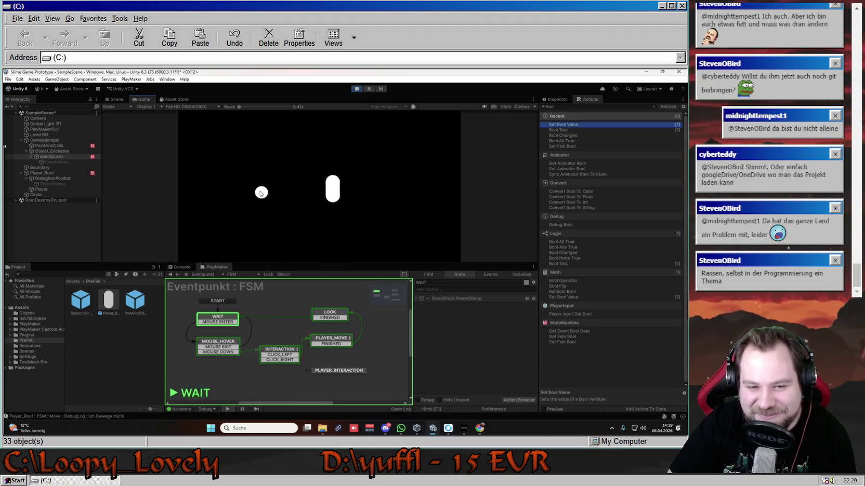
click(346, 195)
Step: Stop the game and move Set Bool Value above Wait 5s FINISHED in LOOK
key(ctrl+p)
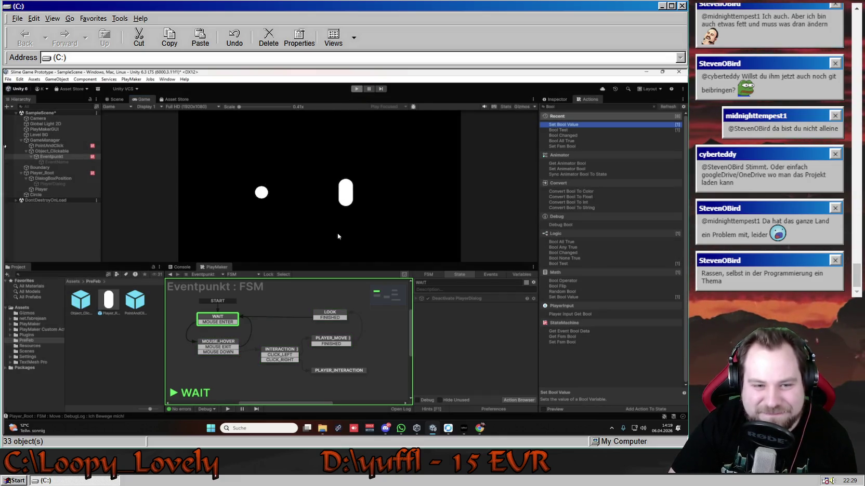
click(334, 316)
drag(446, 320, 440, 311)
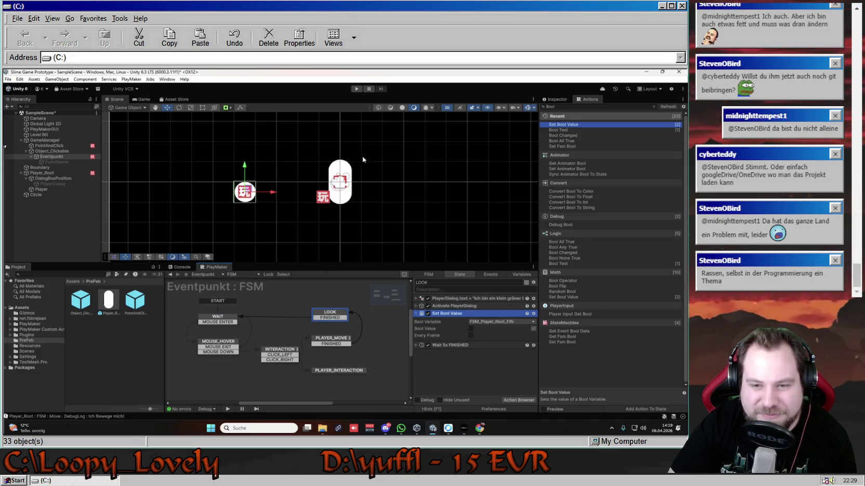
Step: Review PLAYER_MOVE's Bool Test, then restart the game in Play mode
click(334, 341)
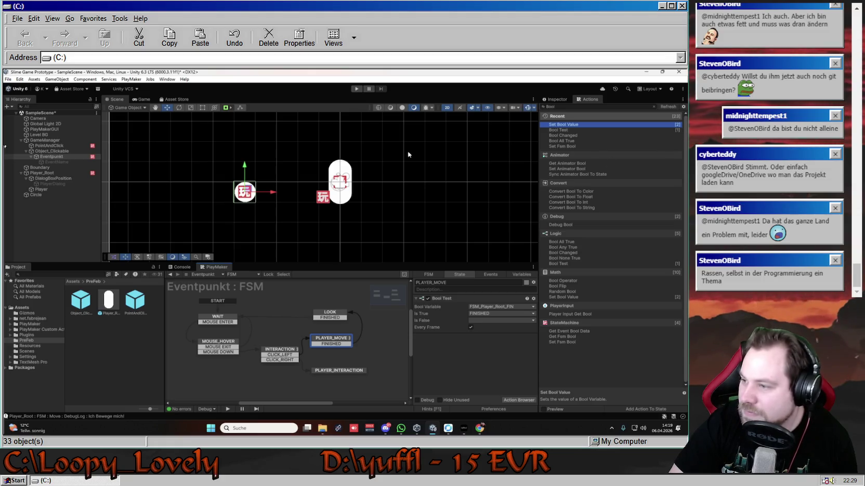
click(356, 89)
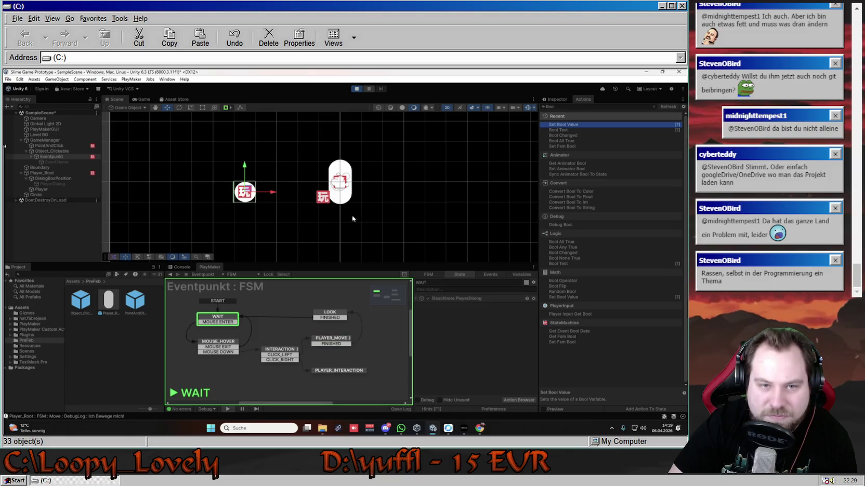
Step: Move the slime onto the circle and off to the right several times, then stop the game
click(262, 194)
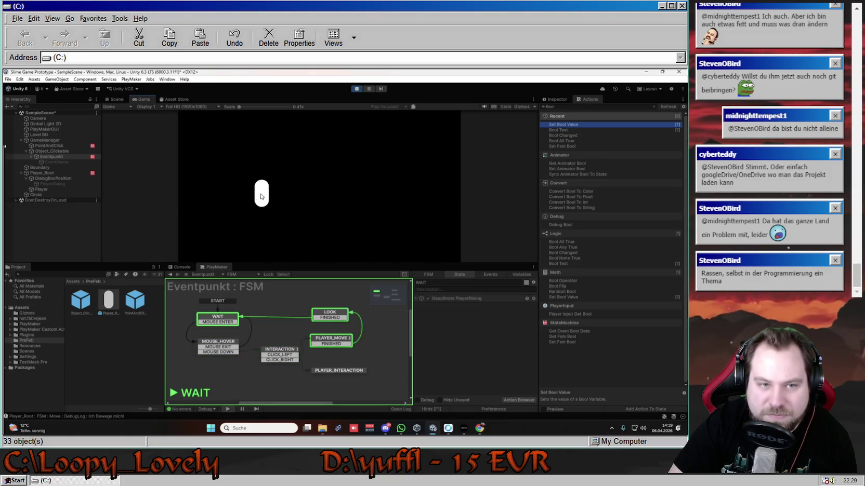
click(385, 193)
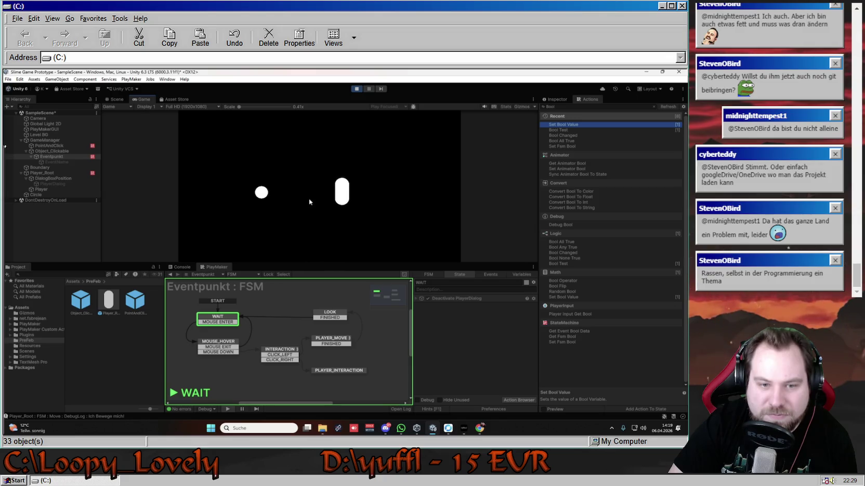
click(262, 194)
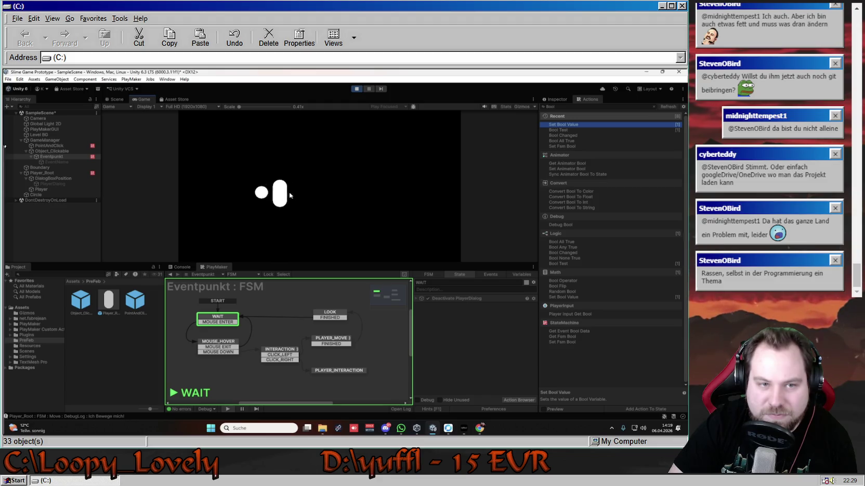
click(261, 196)
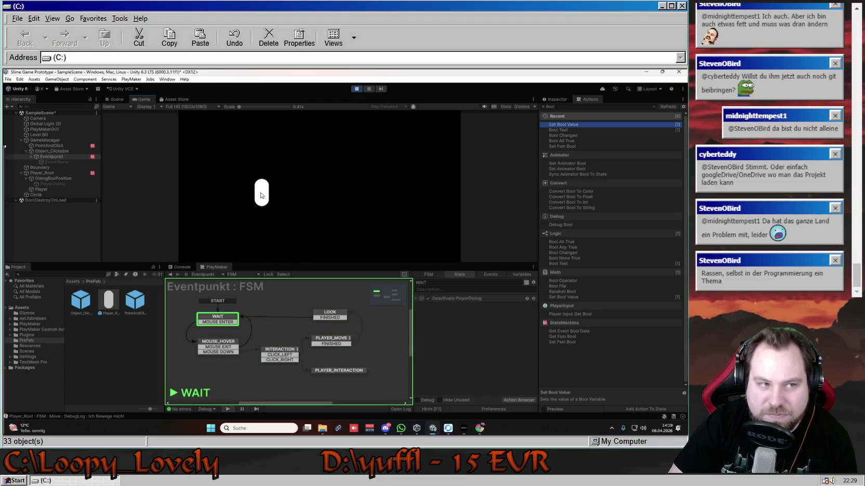
click(350, 192)
click(319, 193)
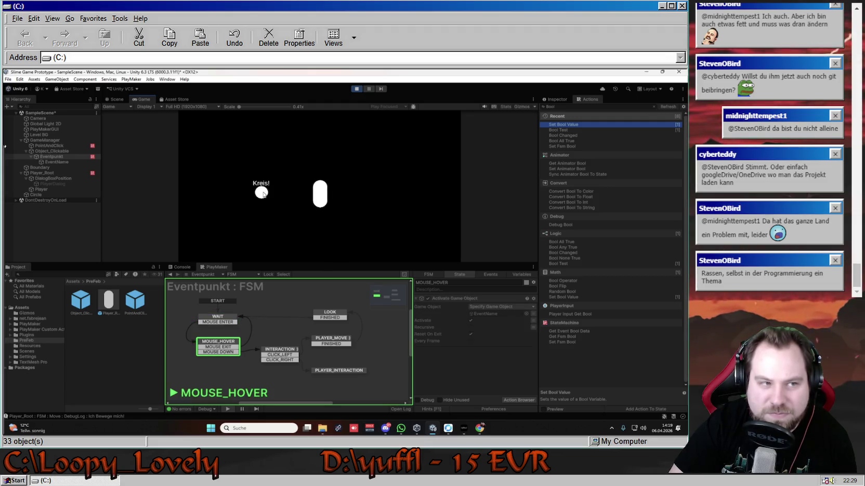
click(264, 195)
click(338, 193)
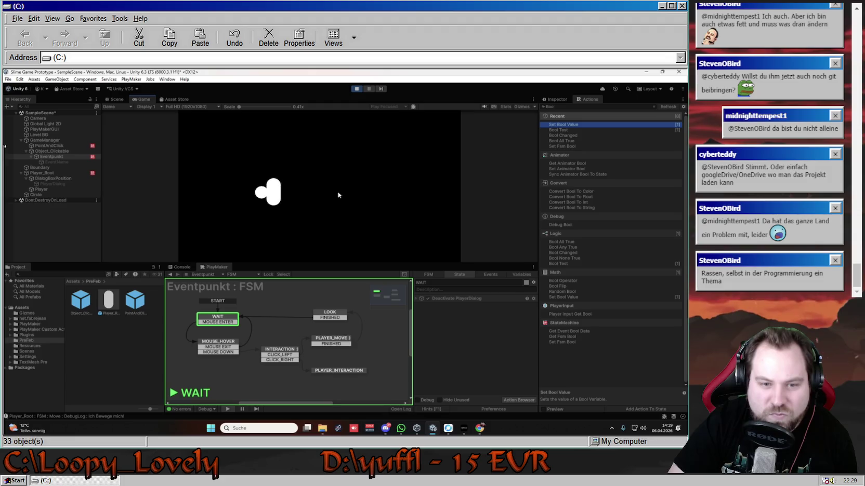
click(357, 89)
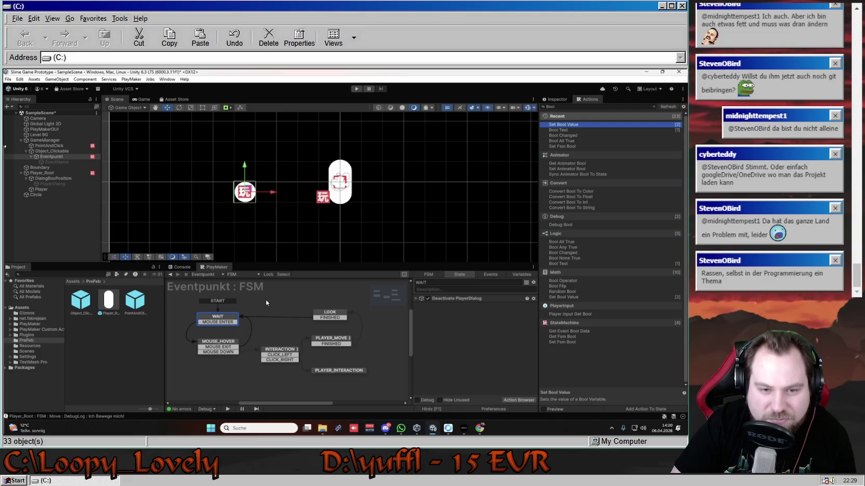
Step: Drag Set Bool Value to the top of Eventpunkt's LOOK state, collapse it, and replay
click(42, 173)
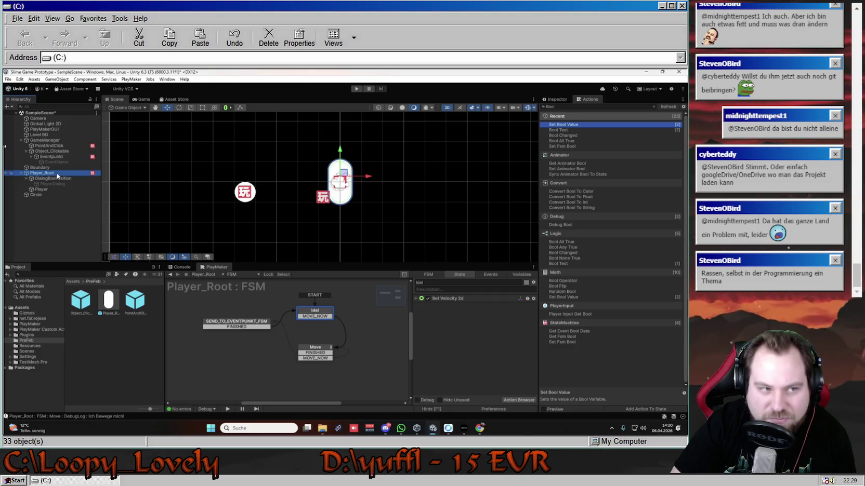
click(52, 156)
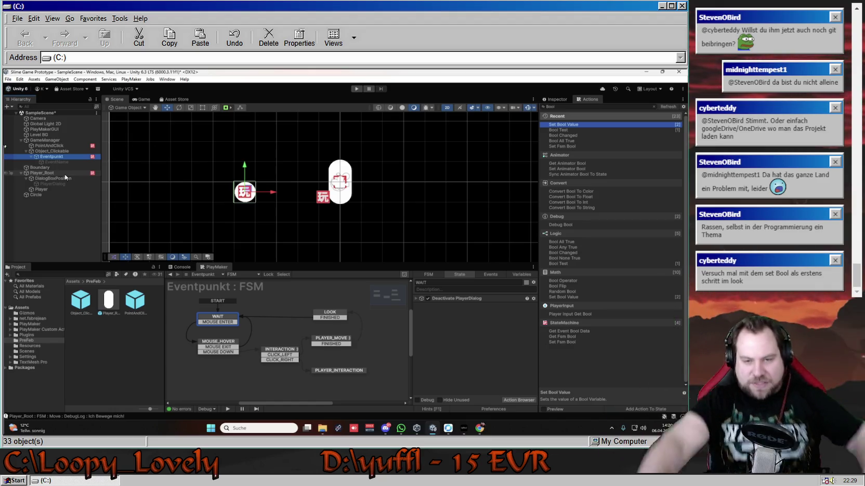
click(329, 311)
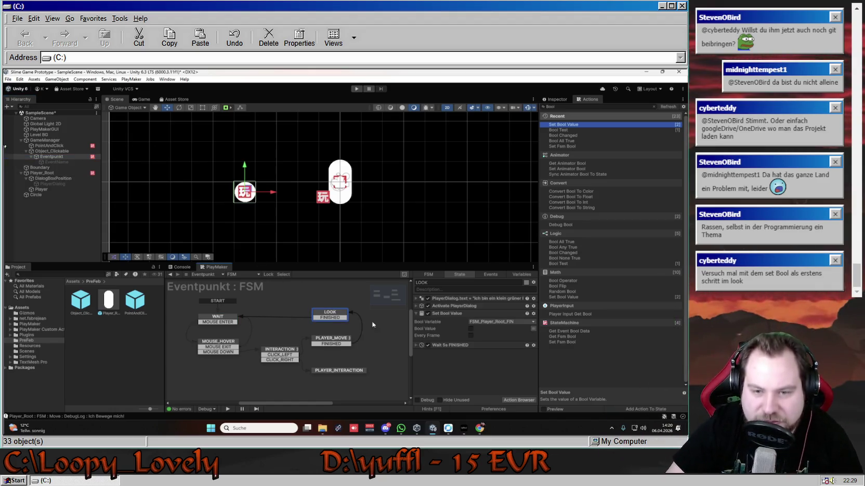
click(445, 314)
drag(446, 314, 416, 299)
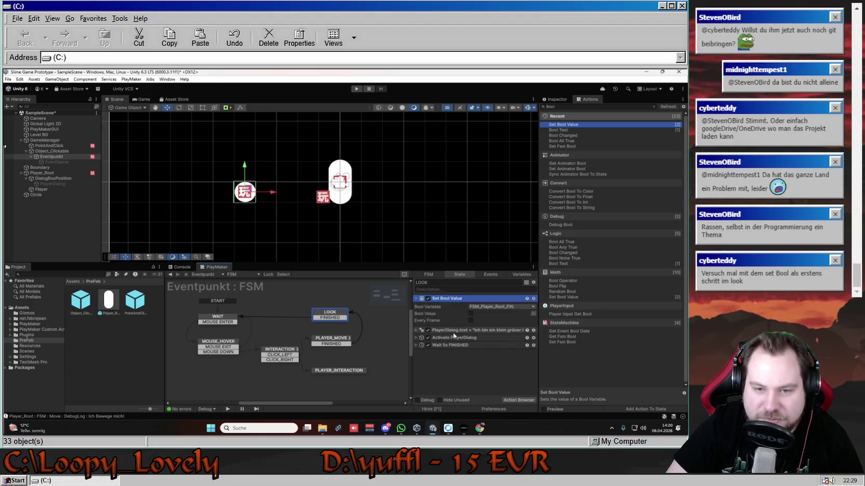
click(416, 298)
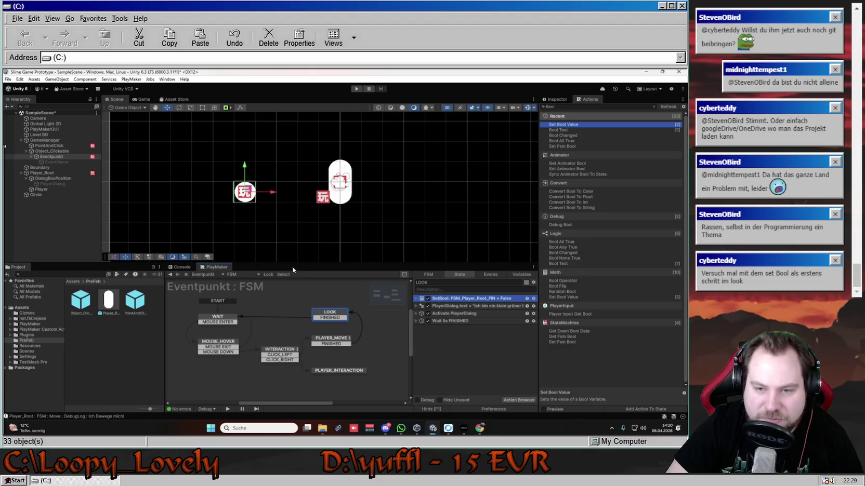
click(357, 89)
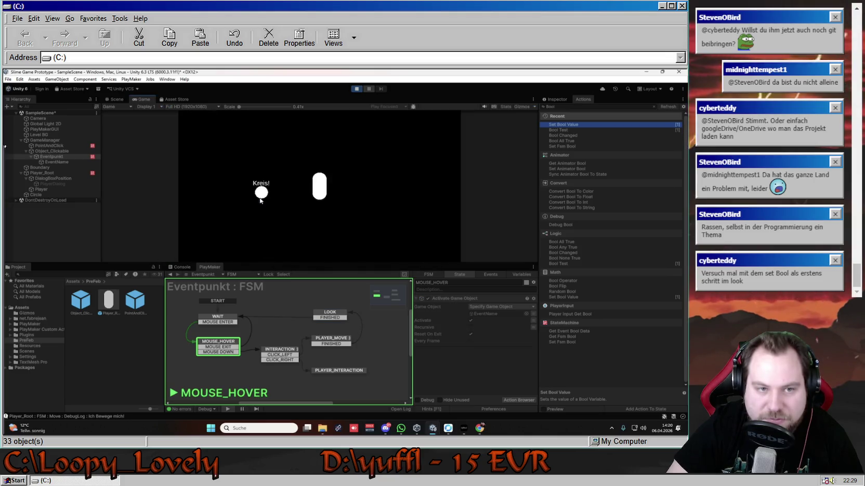
Step: Walk the player onto the circle, off to the right, back onto it, then stop
click(261, 193)
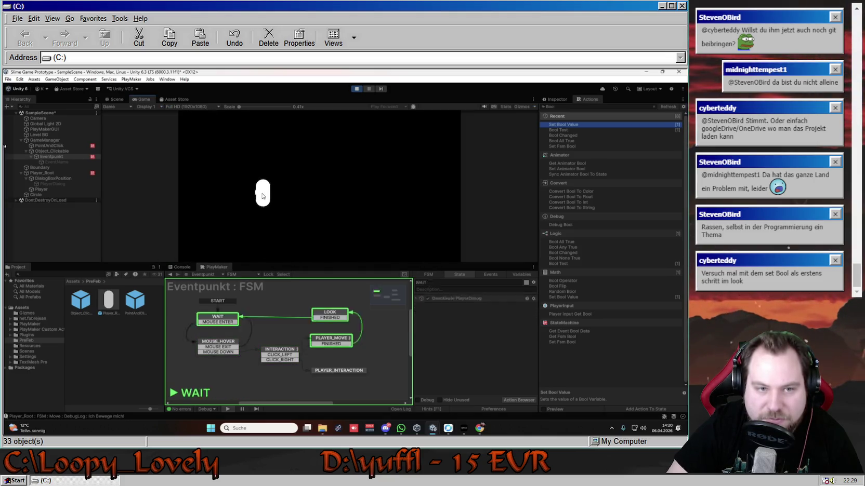
click(345, 196)
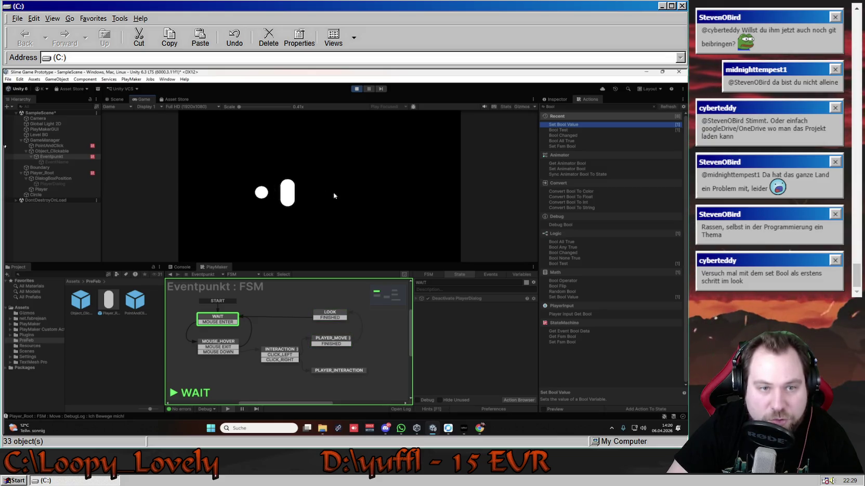
click(263, 194)
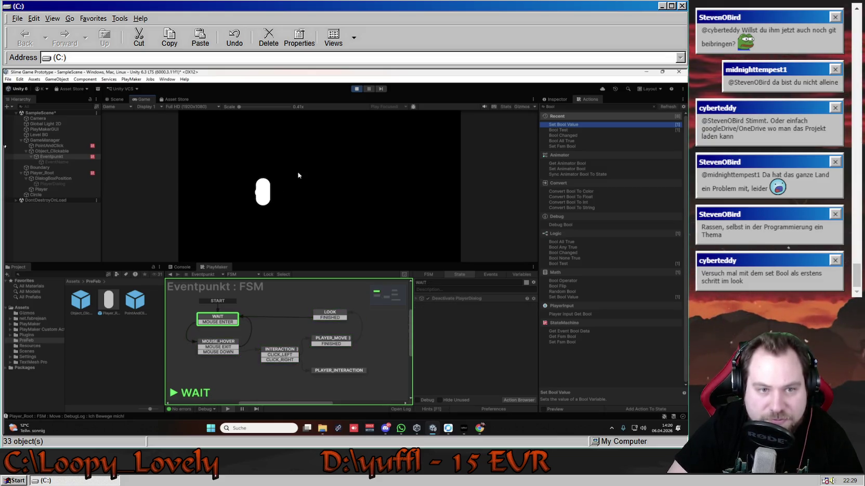
click(357, 88)
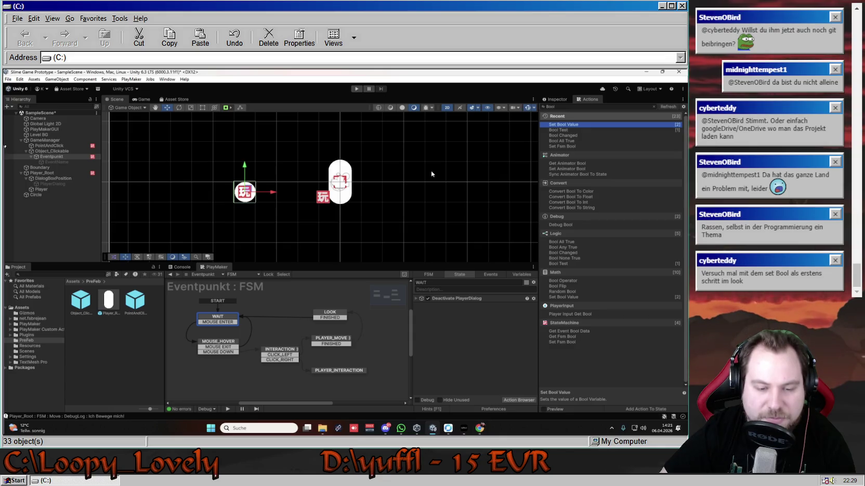
Step: Review PLAYER_MOVE's Bool Test, then show Eventpunkt's components and tick the collider's Is Trigger
click(336, 340)
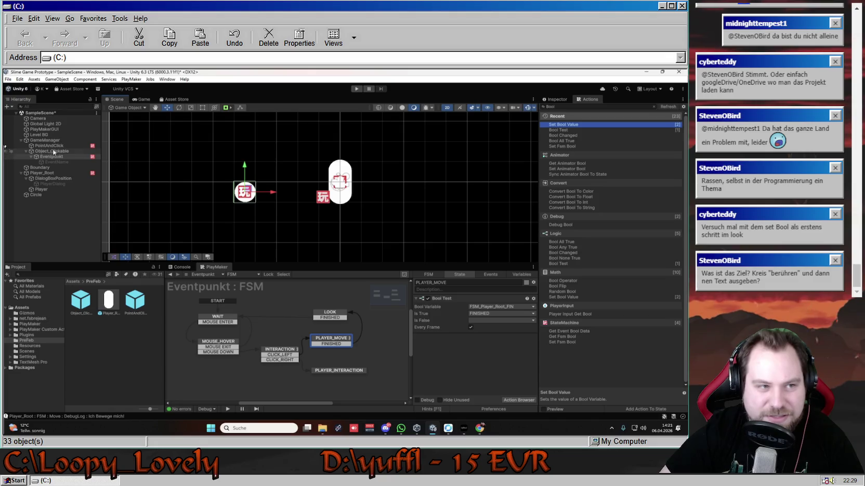
click(52, 174)
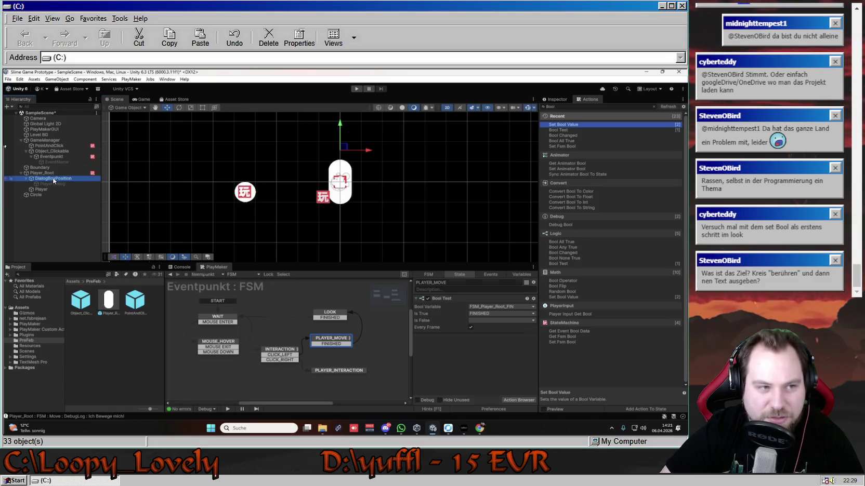
click(71, 157)
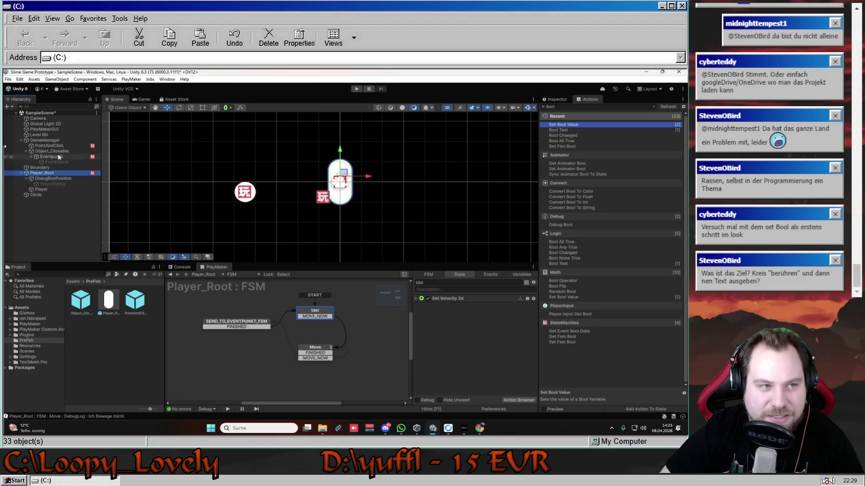
click(555, 99)
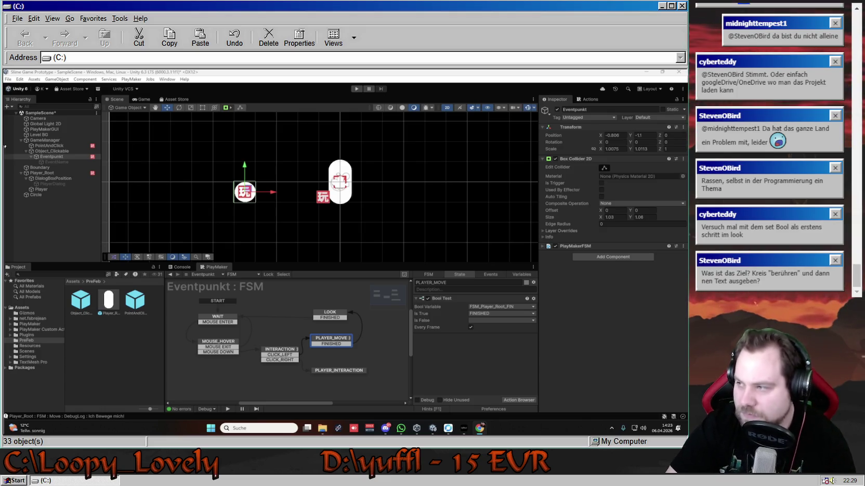
click(613, 338)
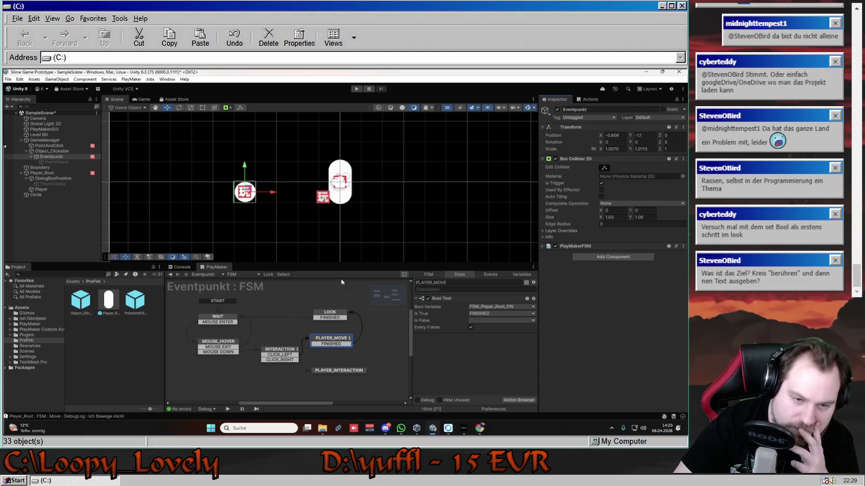
Step: Select Eventpunkt's LOOK state to review its PlayerDialog and Set Bool Value actions
click(335, 316)
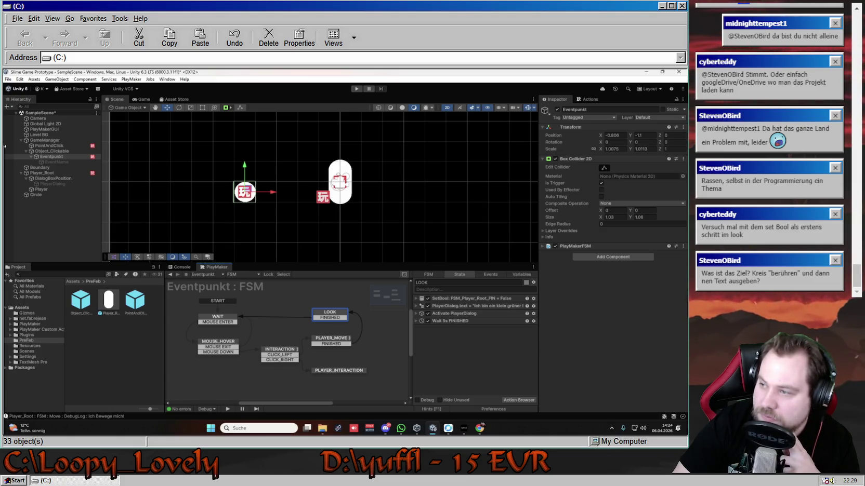
Step: Play the scene, walk the player onto the circle, away and back, then view PlayerDialog's TextMeshPro text
click(356, 89)
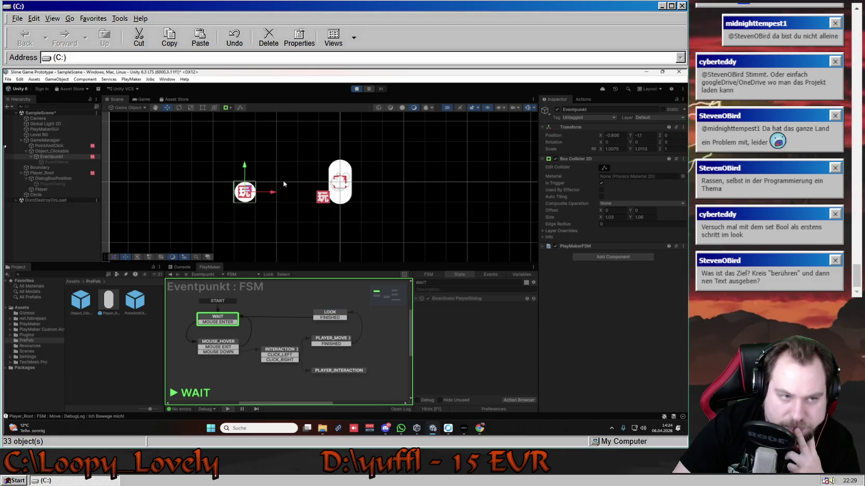
click(260, 195)
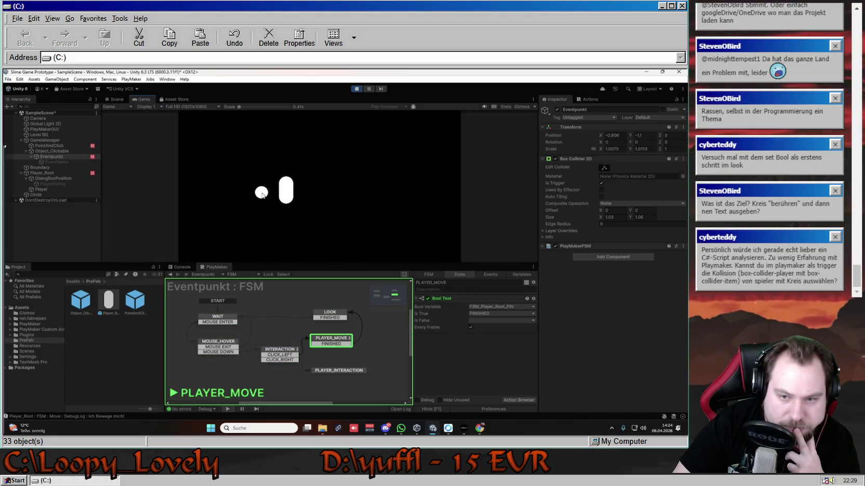
click(367, 191)
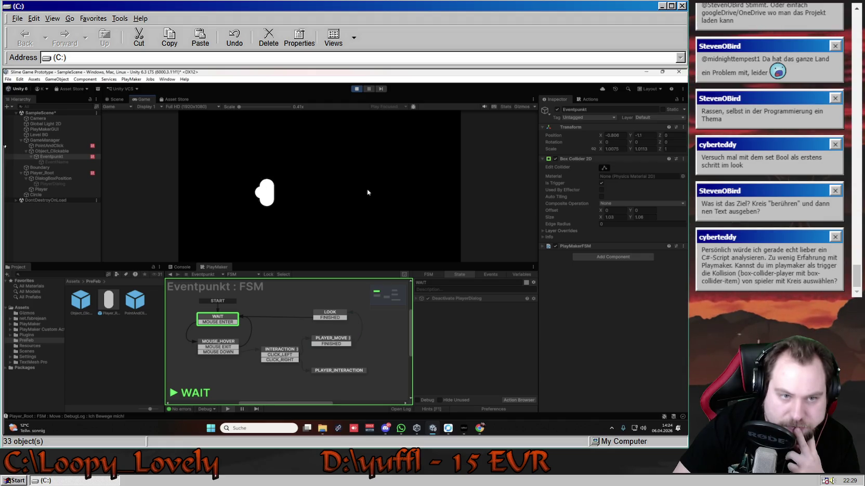
click(262, 193)
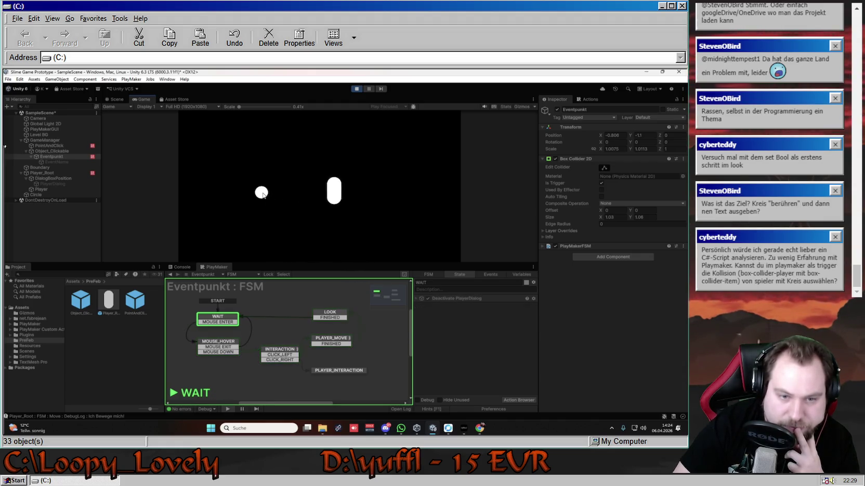
click(75, 184)
scroll(644, 269, down, 3)
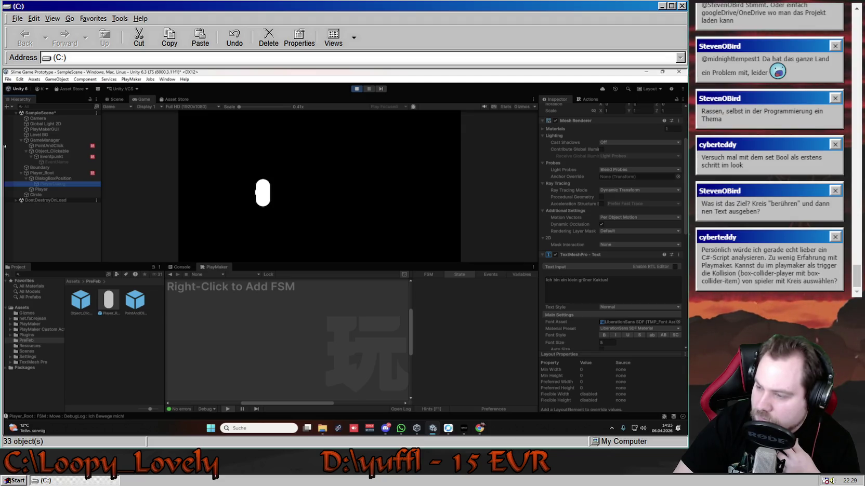
Step: Stop playing and look through the Player, Player_Root, DialogBoxPosition and PointAndClick FSMs before reopening Eventpunkt
click(357, 88)
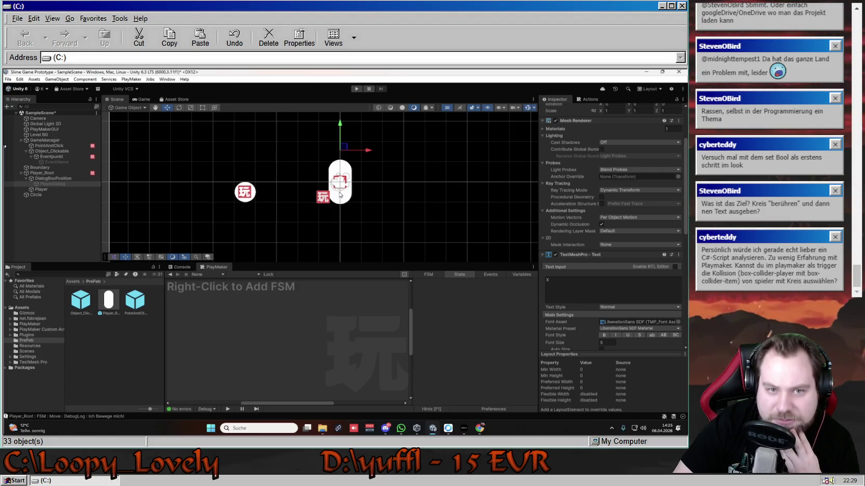
click(341, 194)
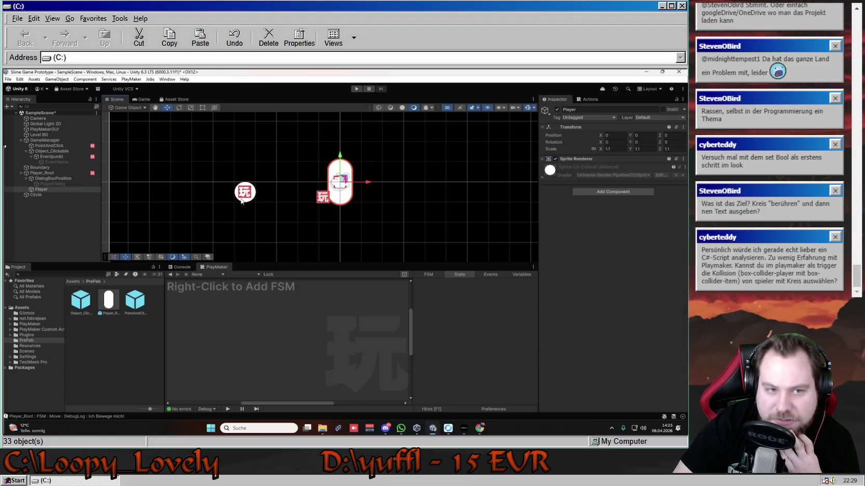
click(47, 173)
click(52, 179)
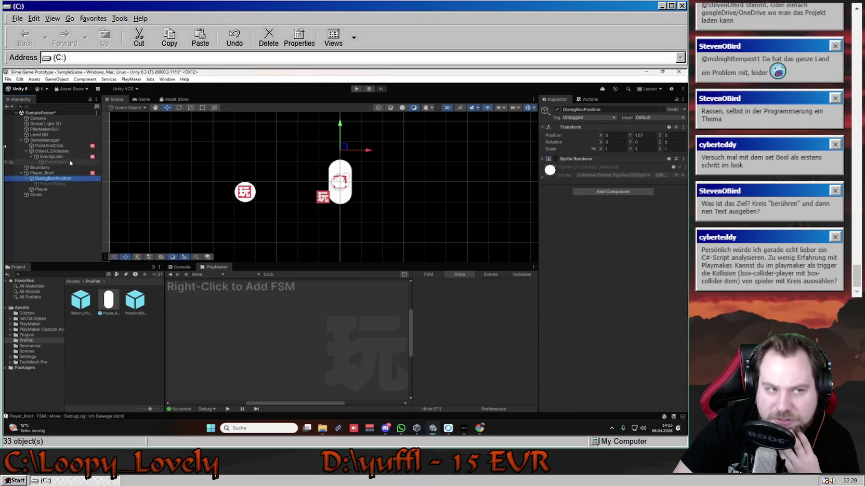
click(68, 146)
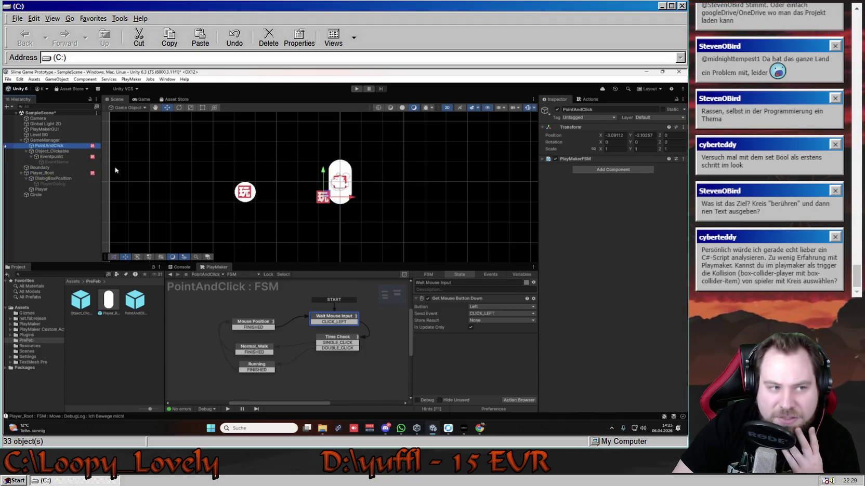
click(70, 156)
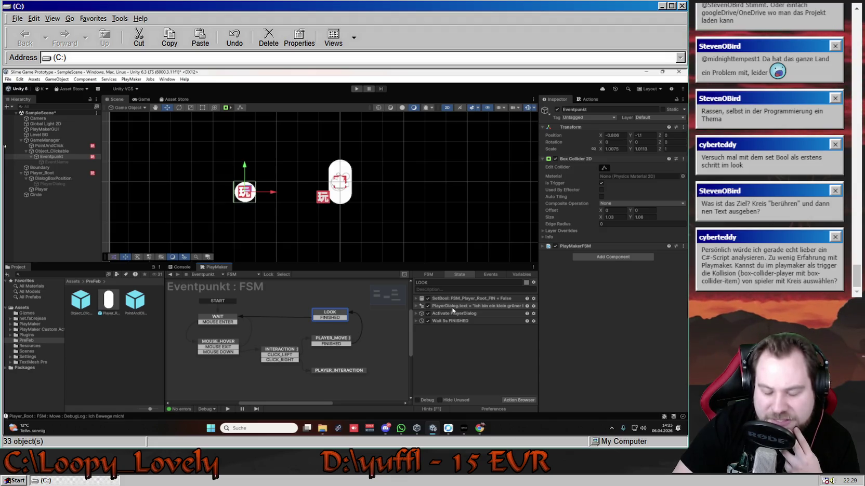
Step: Move Activate PlayerDialog above the PlayerDialog.text action in LOOK, then start Play mode
drag(451, 312, 451, 306)
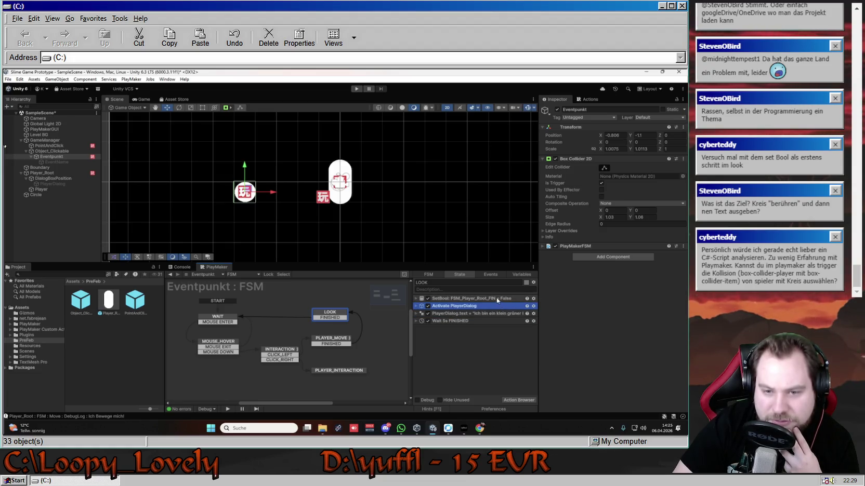
click(356, 88)
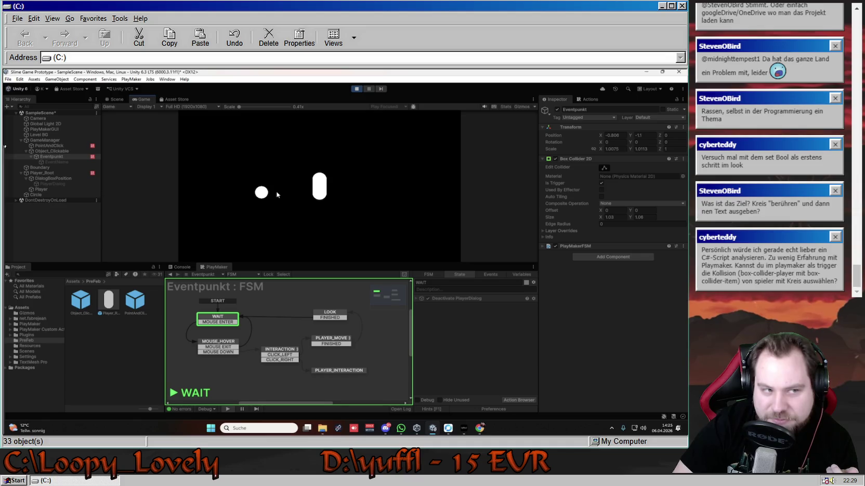
Step: Select PlayerDialog to watch its text, then walk the player right and onto the circle
click(55, 184)
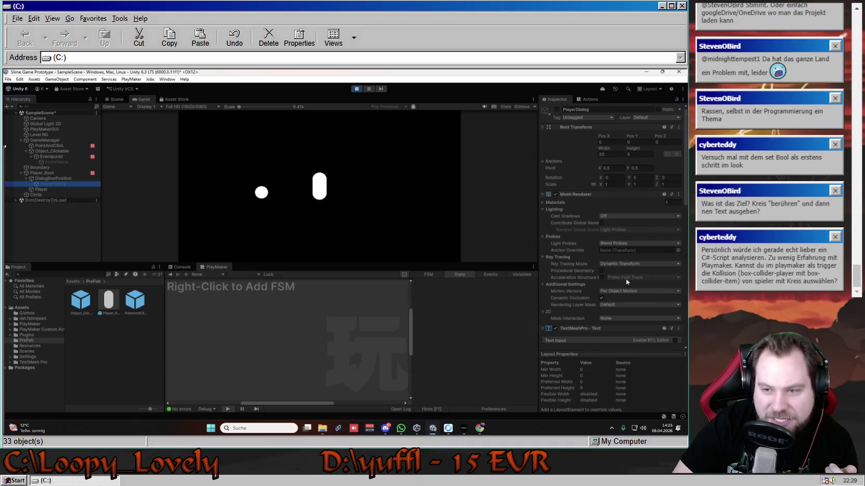
scroll(625, 279, down, 5)
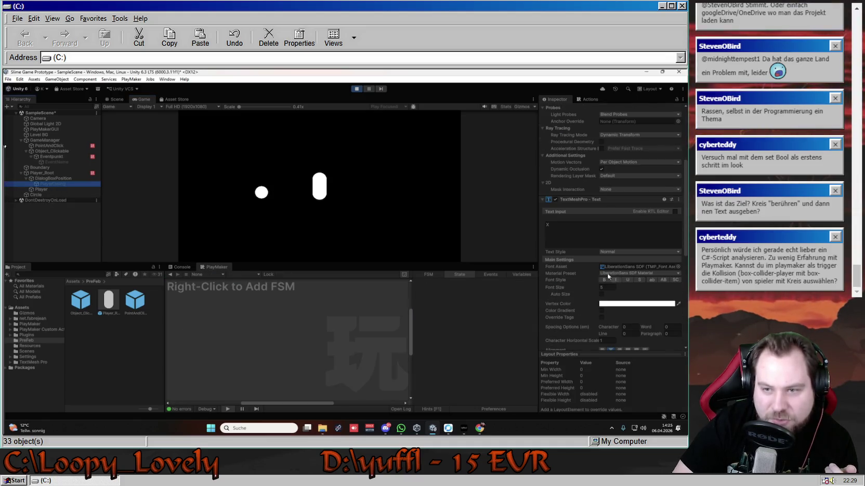
click(347, 185)
click(262, 193)
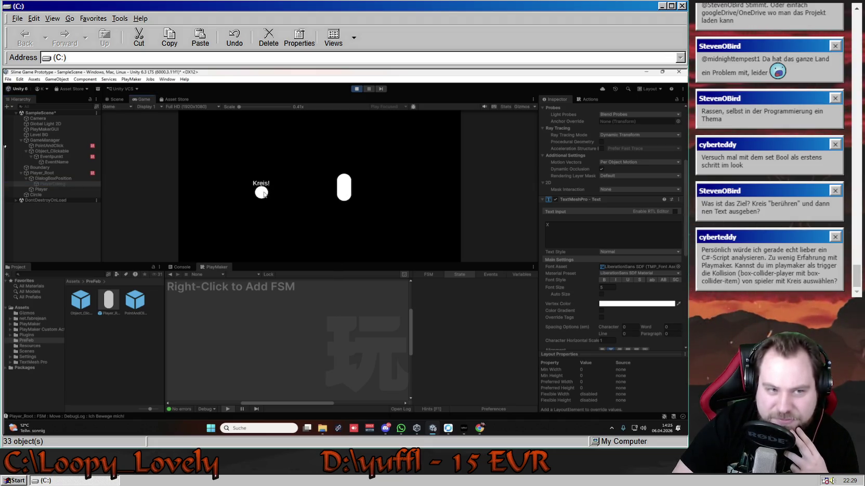
Step: Watch the Player_Root and Eventpunkt FSMs while walking to the circle and away, then stop playing
click(52, 173)
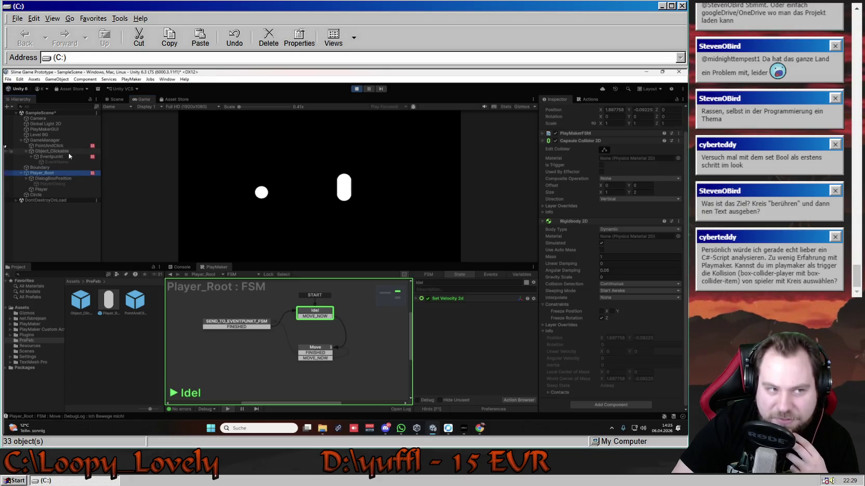
click(52, 156)
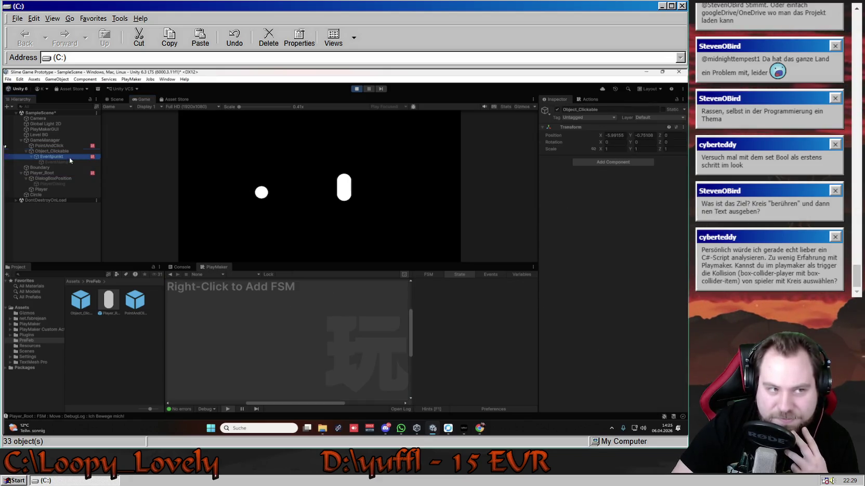
click(261, 194)
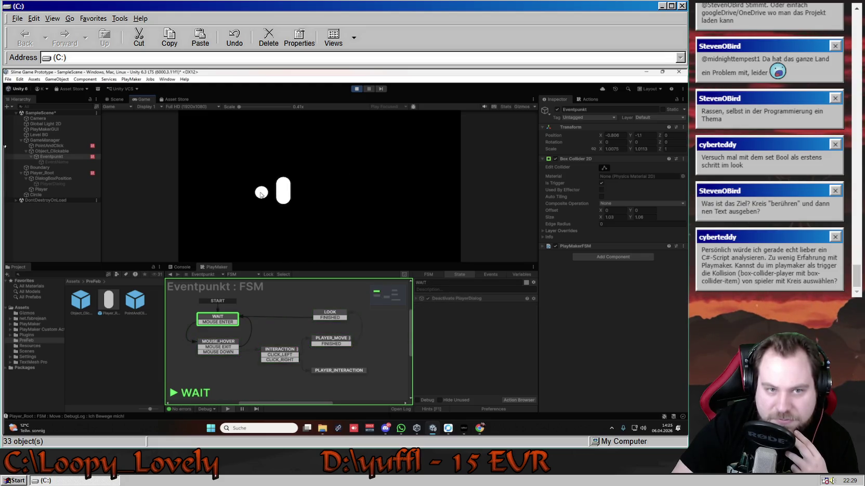
click(363, 189)
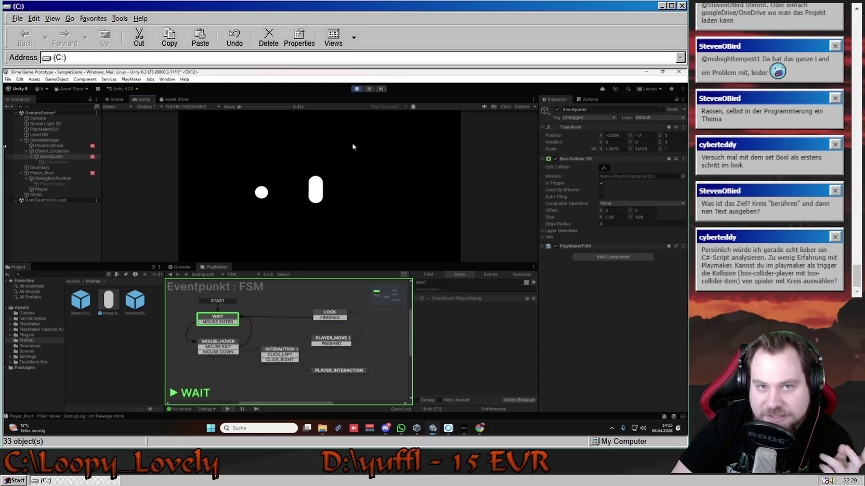
key(ctrl+p)
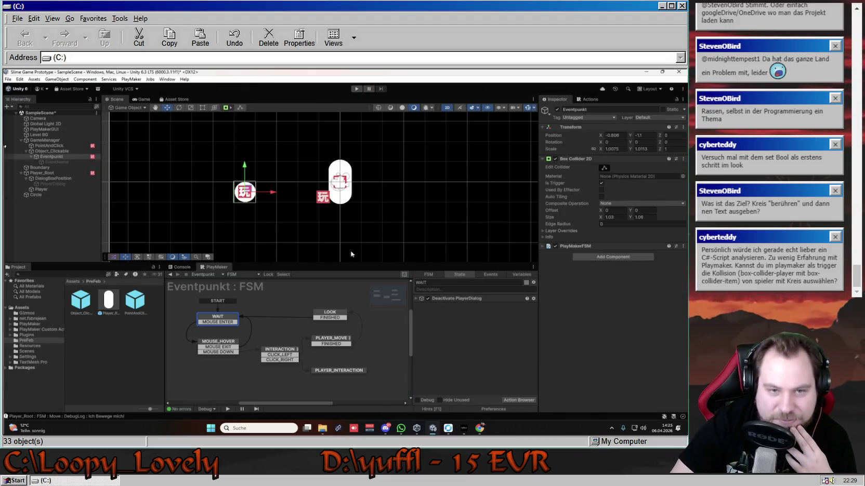
Step: Show the LOOK state's actions and expand, then collapse, the Activate PlayerDialog action
click(330, 313)
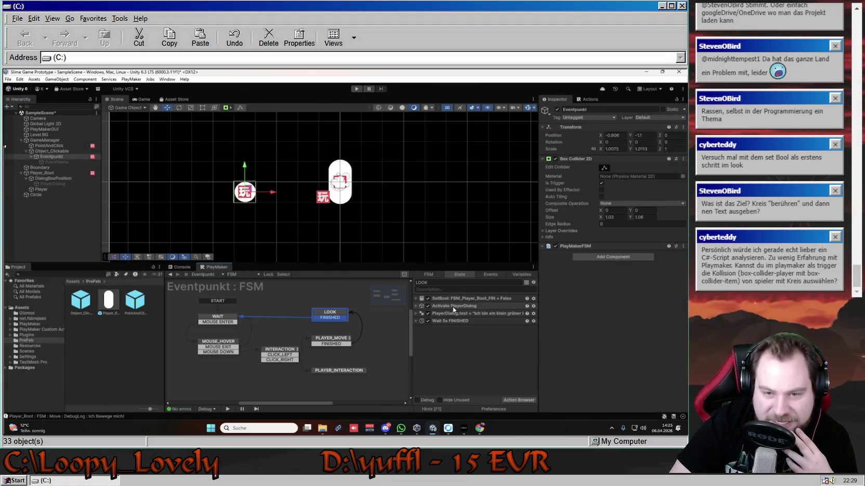
click(452, 307)
click(416, 307)
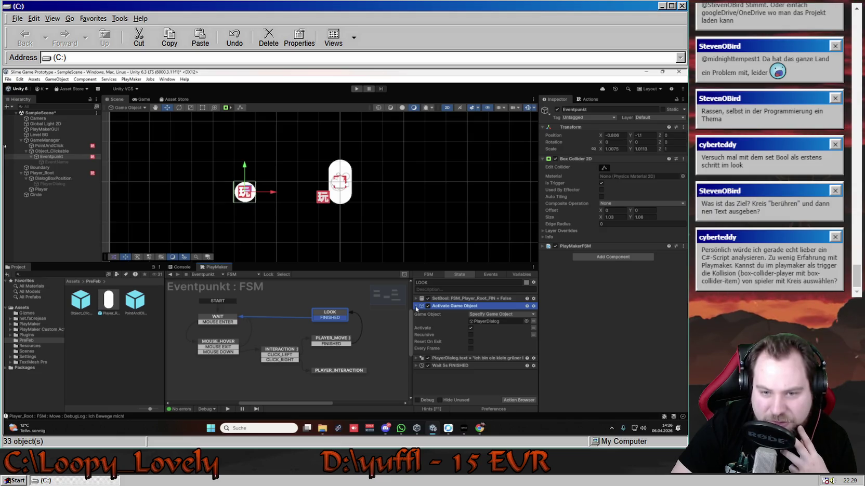
click(416, 306)
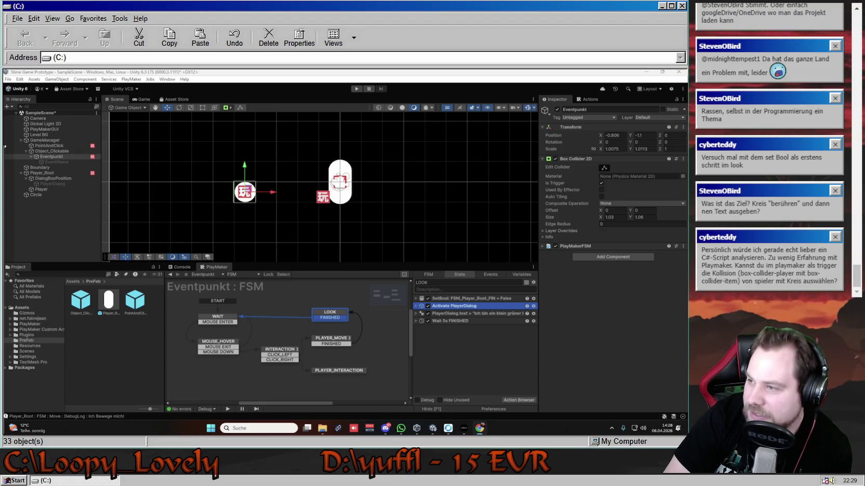
Step: Disable the WAIT state's Deactivate PlayerDialog action and enter Play mode
click(417, 306)
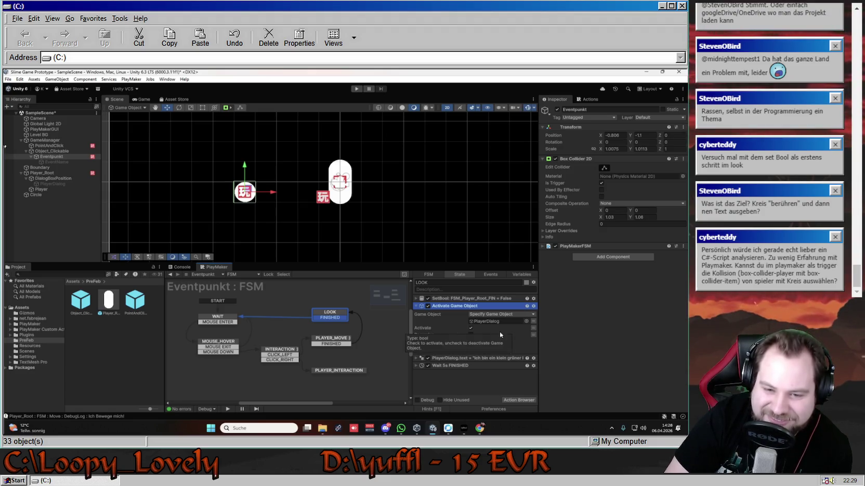
click(205, 321)
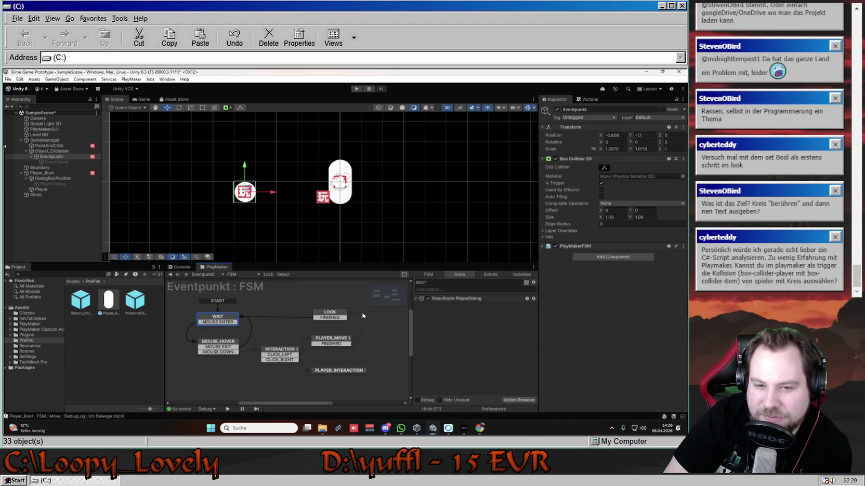
click(429, 300)
click(356, 89)
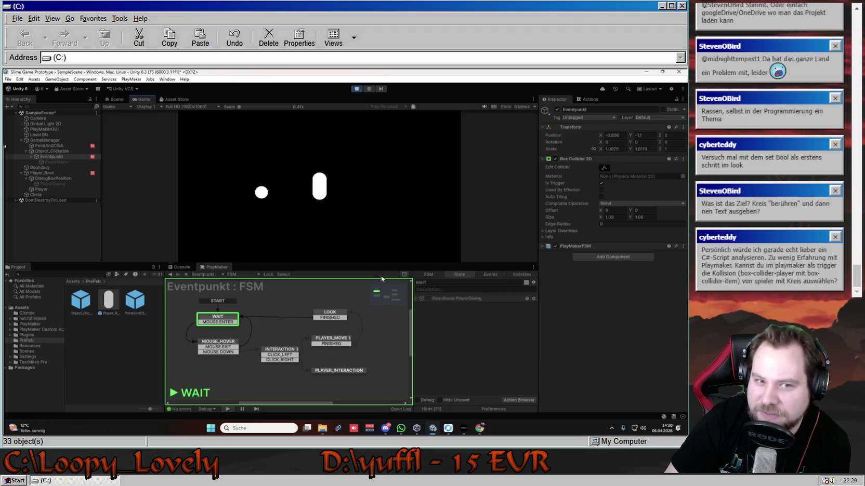
Step: Walk the player to the circle to see the cactus dialog, move away right, then stop playing
click(263, 194)
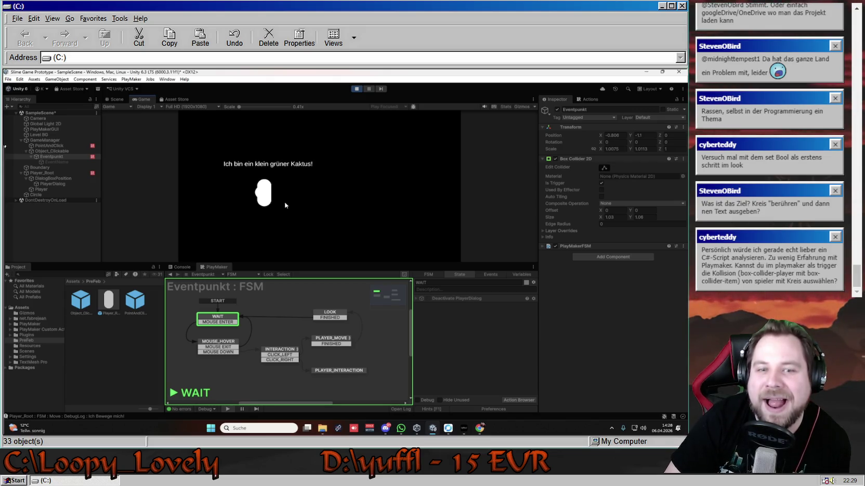
click(344, 193)
key(ctrl+p)
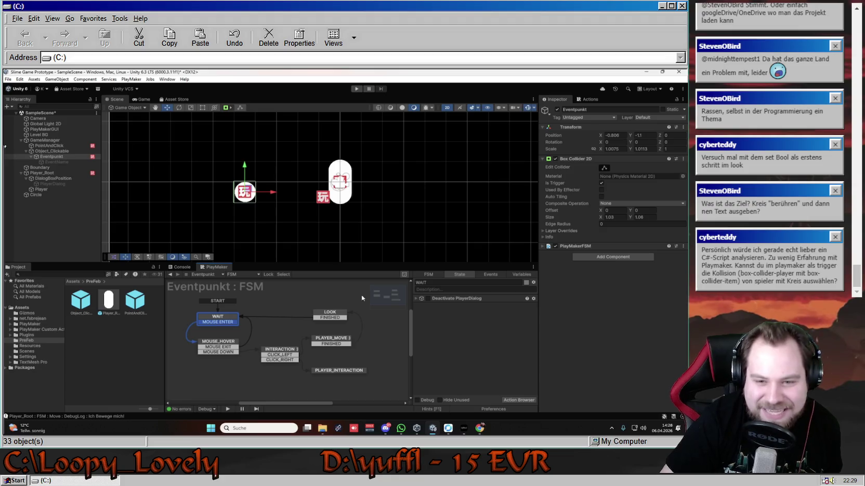
Step: Select the WAIT state's Deactivate PlayerDialog action, then re-enter Play mode with Ctrl+P
click(476, 299)
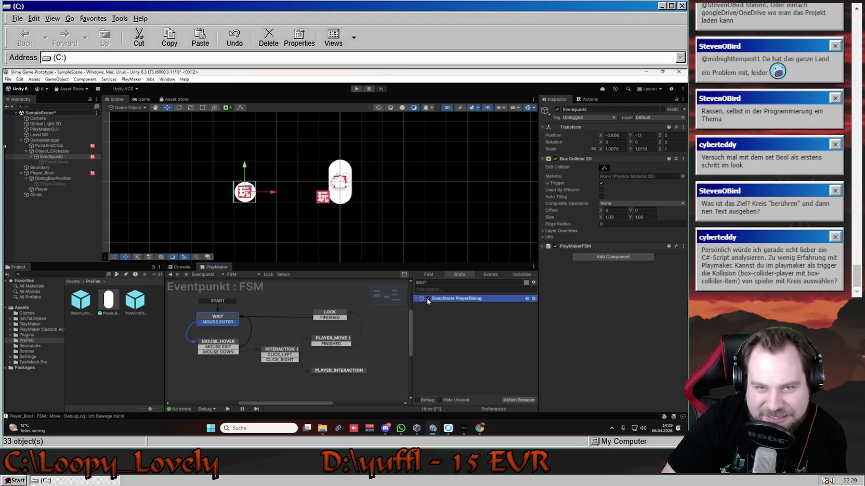
key(ctrl+p)
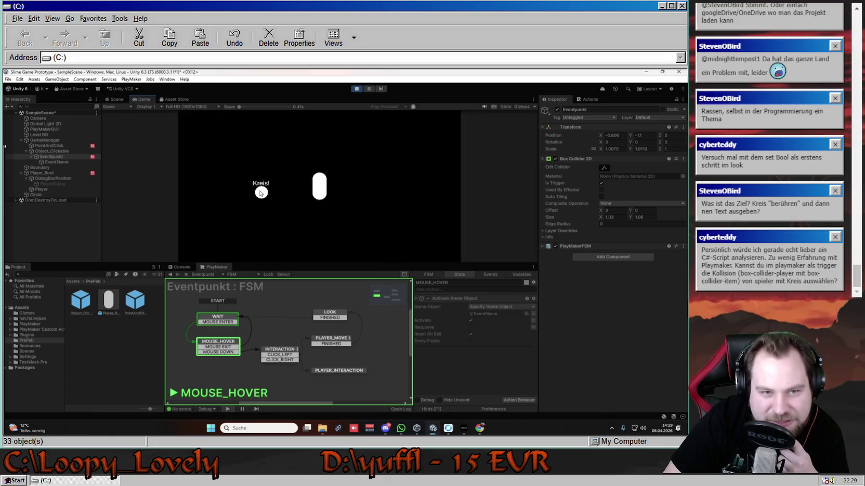
Step: Walk the player onto the circle and away, then stop the game
click(261, 192)
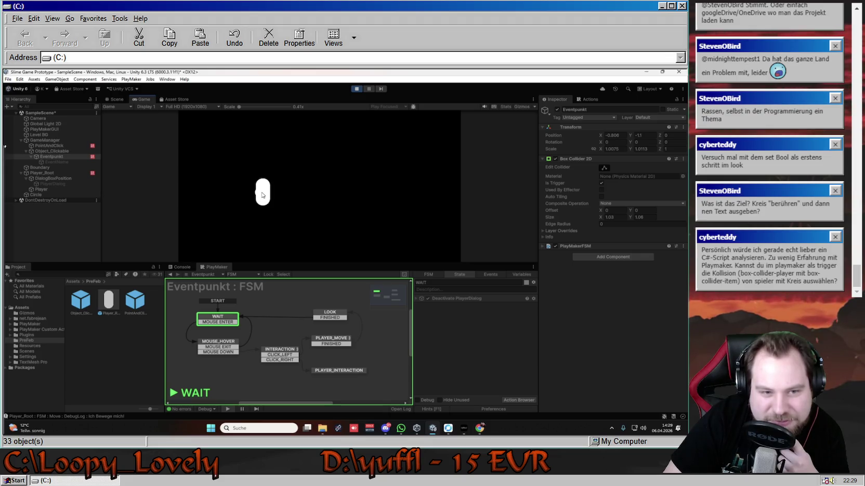
click(334, 193)
click(357, 88)
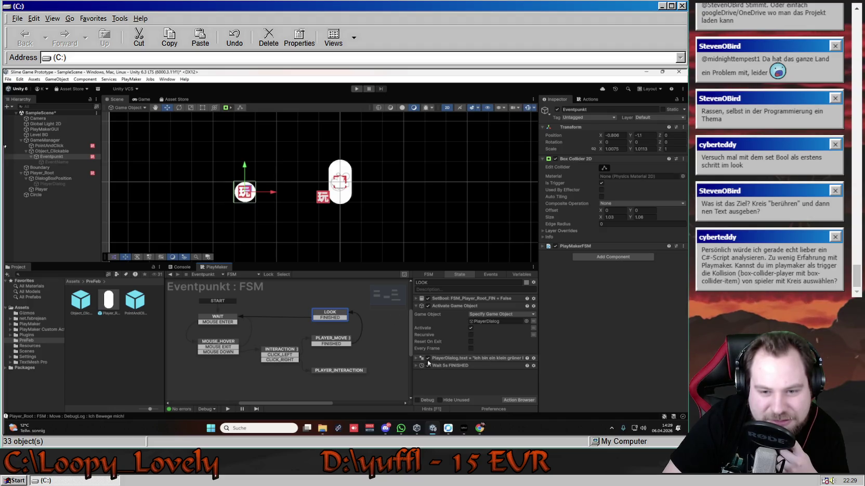
Step: Set the LOOK state's Wait action Time to 5 and start playing again
click(416, 306)
click(415, 321)
click(488, 329)
text(5)
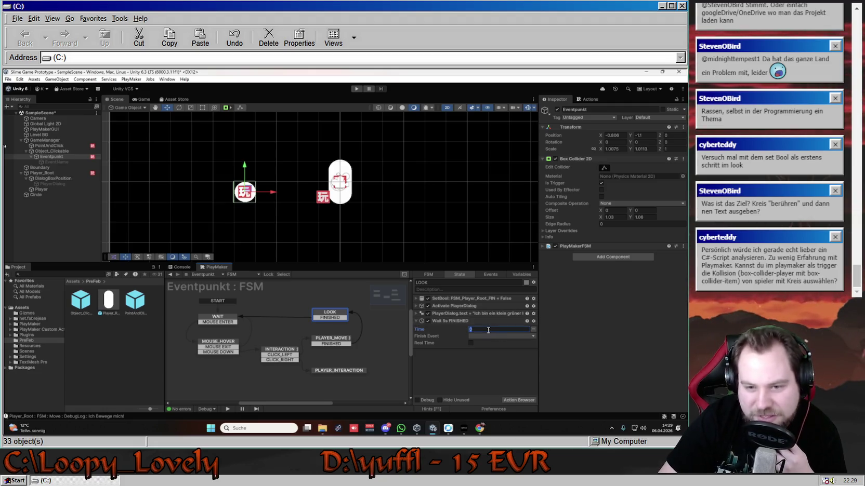
click(465, 370)
click(356, 89)
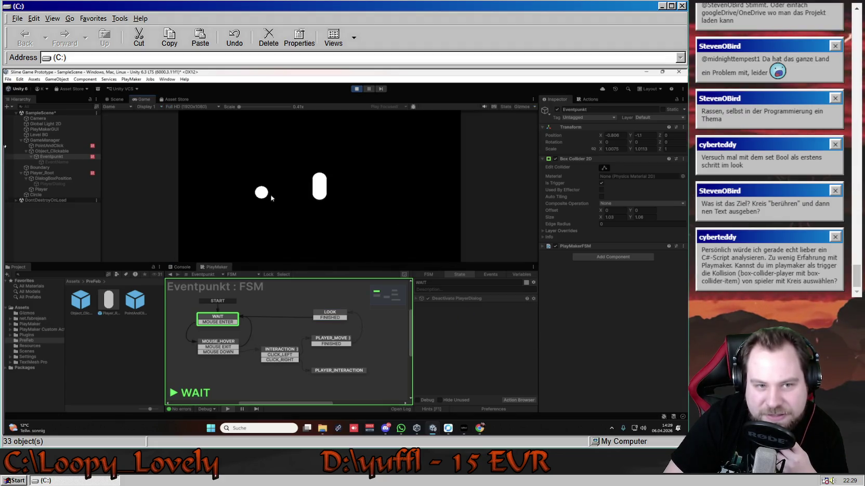
Step: Walk the player to the circle, stop the game, and edit LOOK's Wait Time value
click(264, 192)
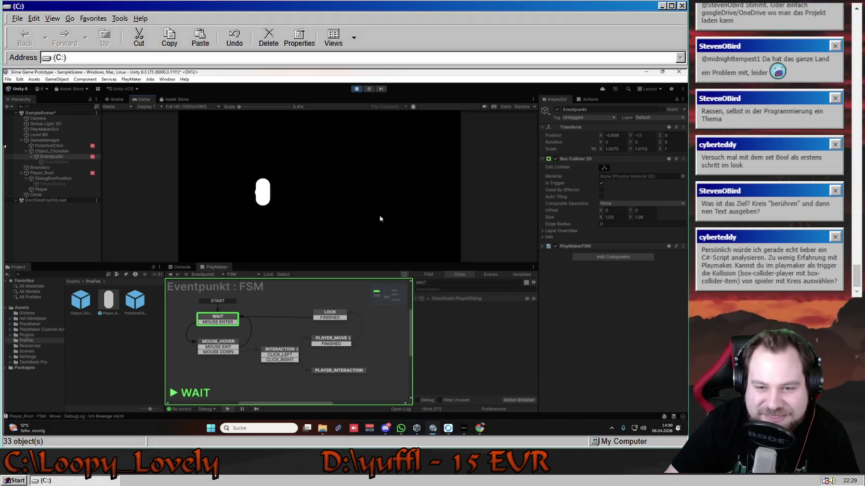
click(356, 88)
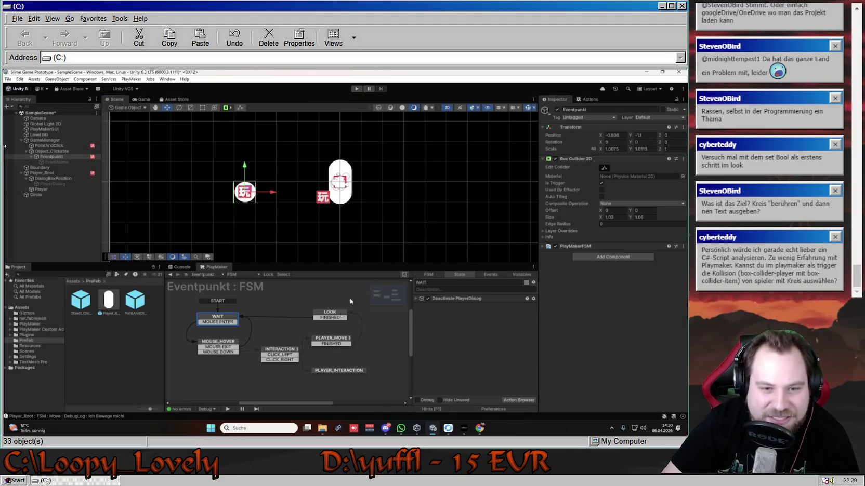
click(335, 320)
key(Return)
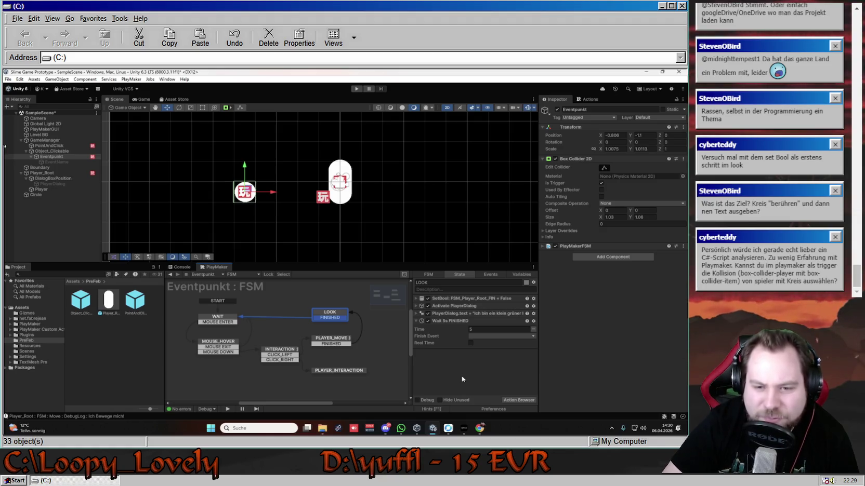
text(0)
key(Return)
Step: Switch Wait Time to a variable and back to a plain 5-second value, then relaunch the game
click(533, 330)
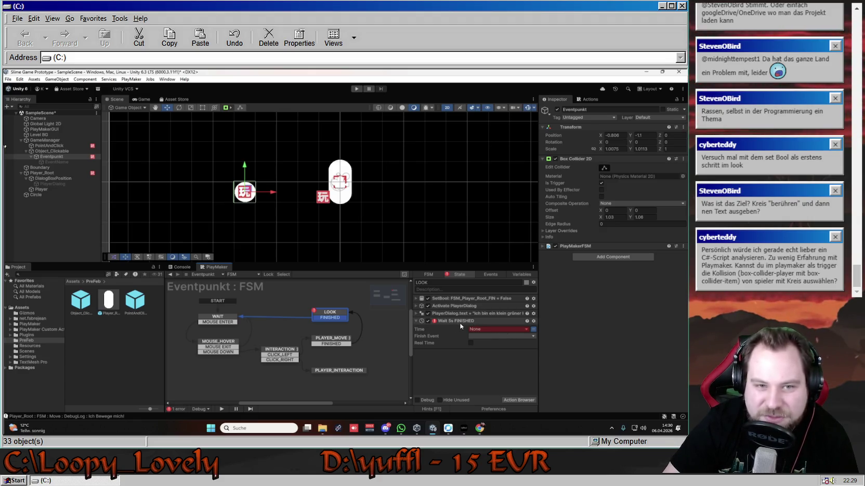
click(335, 343)
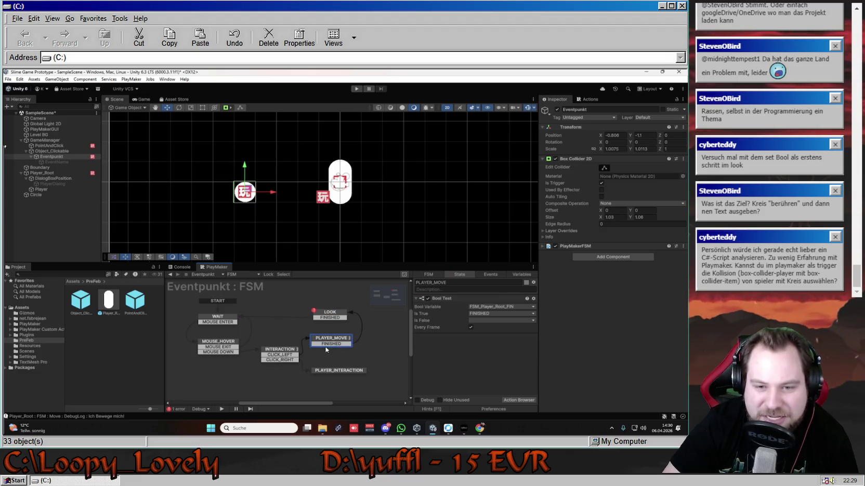
click(330, 314)
click(533, 330)
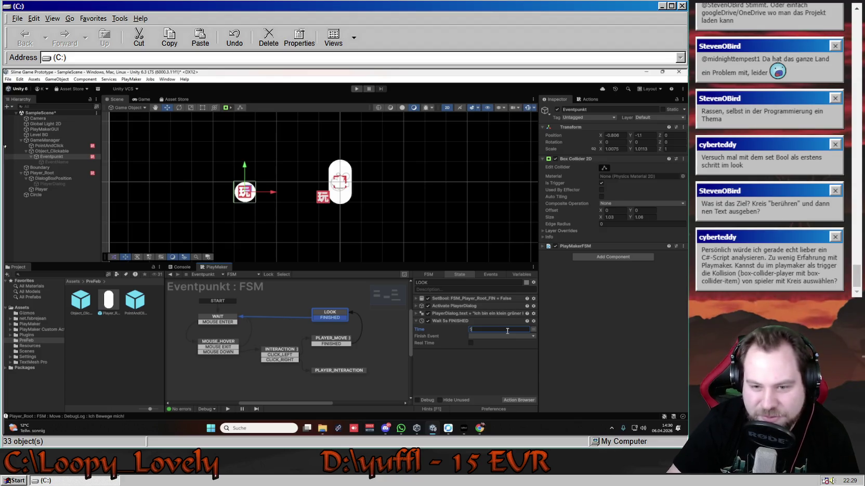
key(Return)
click(357, 89)
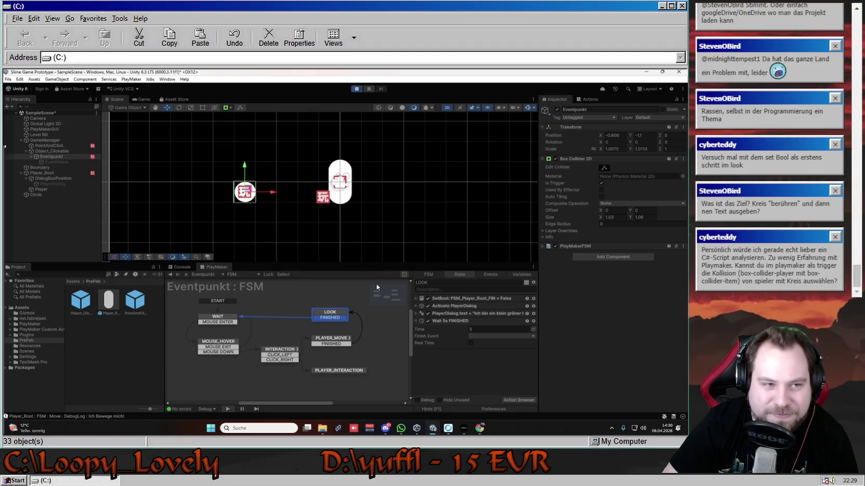
Step: Walk the player onto the circle to trigger the cactus dialog, then away right, and stop the game
click(262, 193)
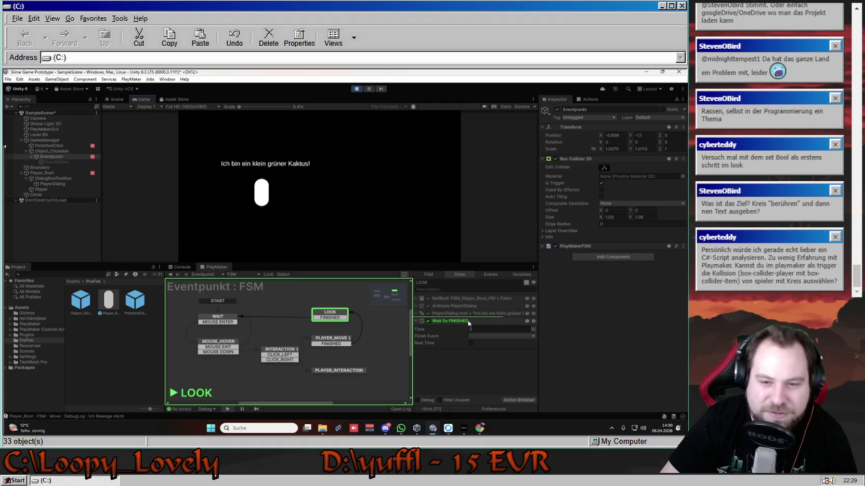
click(326, 191)
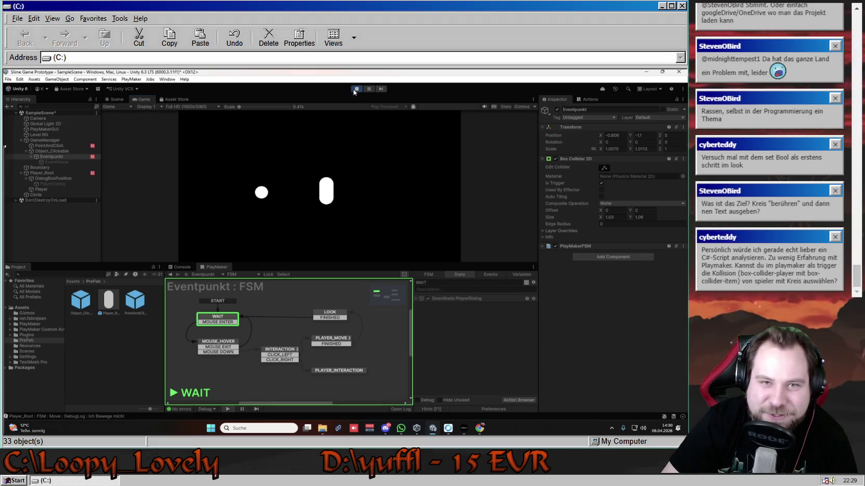
key(ctrl+p)
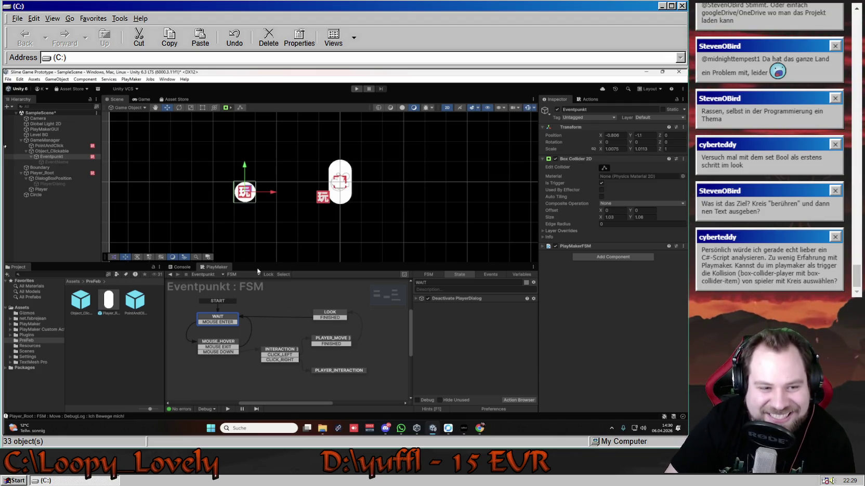
Step: Delete the old Player_Root and Object_Clickable prefab assets from the PreFeb folder
click(137, 329)
click(116, 313)
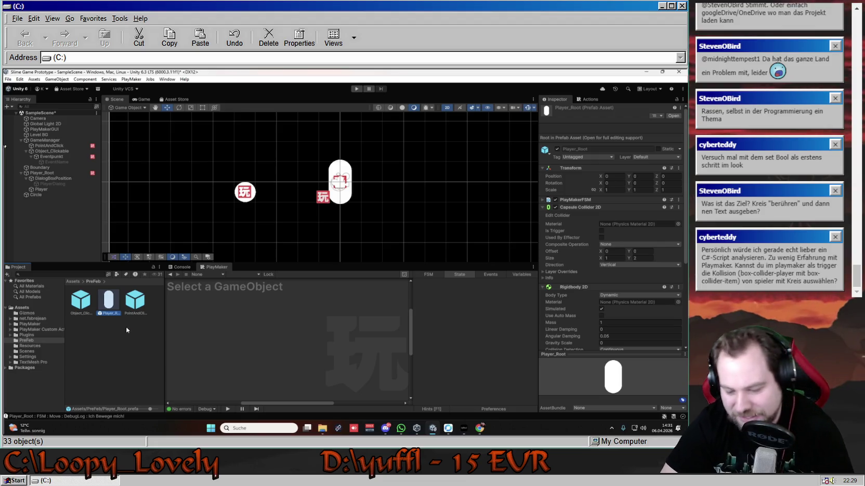
key(Delete)
click(349, 260)
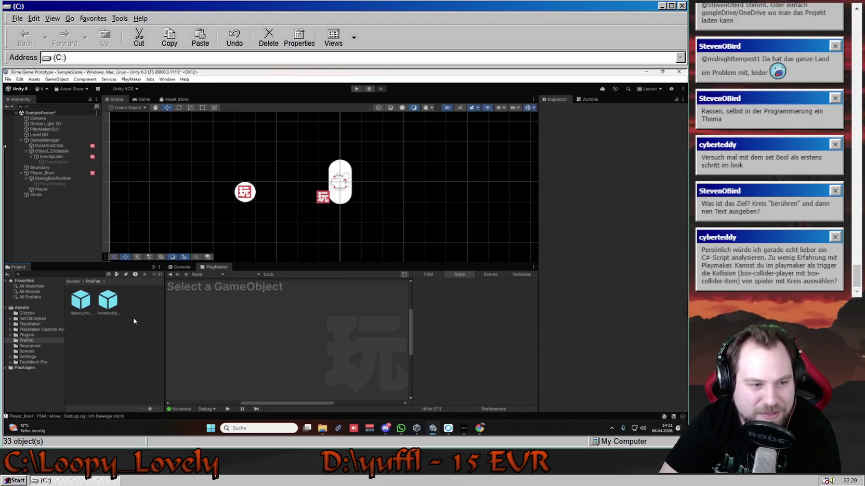
click(81, 300)
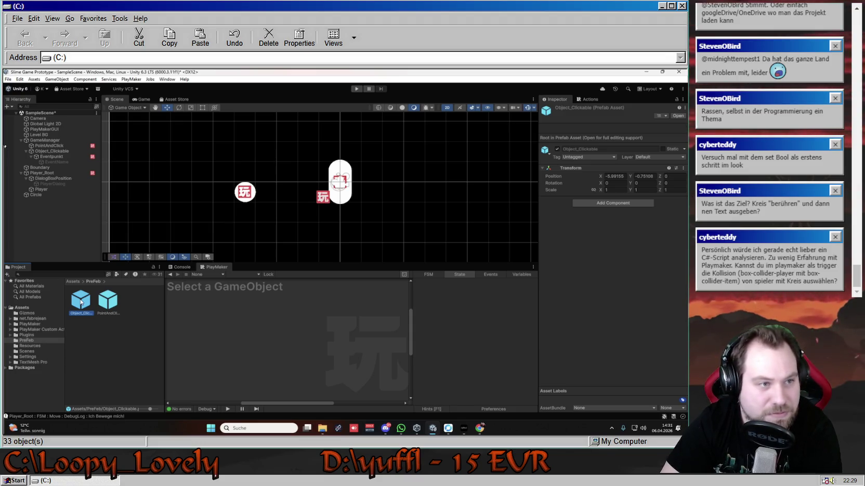
key(Delete)
click(359, 261)
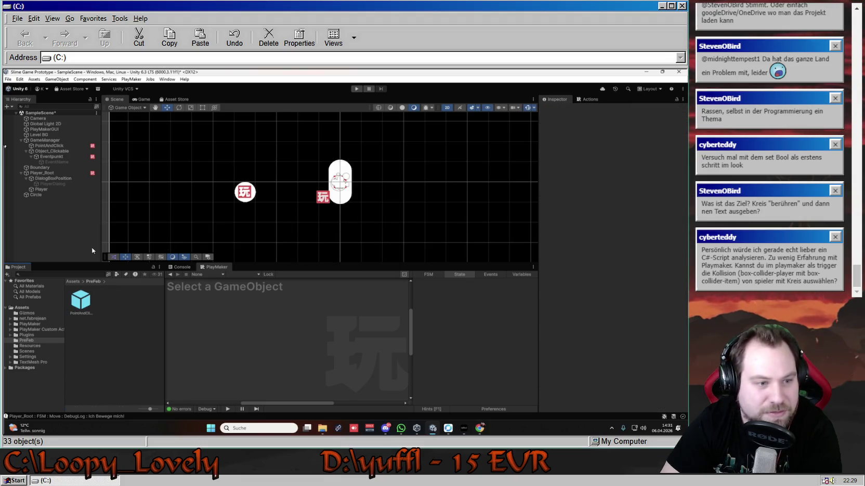
click(52, 151)
Step: Recreate the Object_Clickable and Player_Root prefabs from the scene objects, then select Player_Root
drag(97, 257, 86, 304)
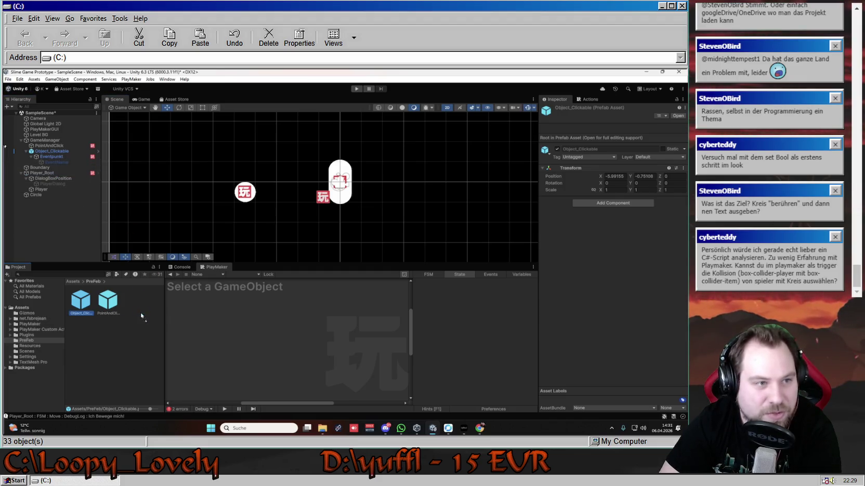
drag(140, 312, 141, 301)
click(119, 339)
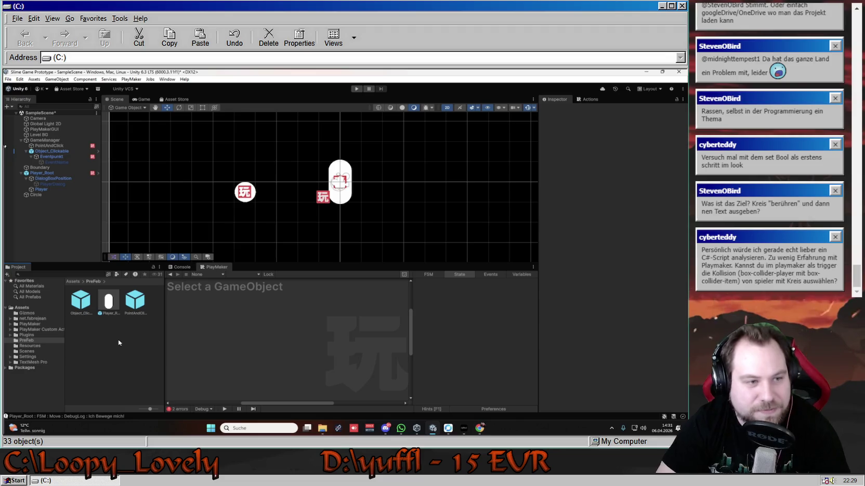
click(47, 175)
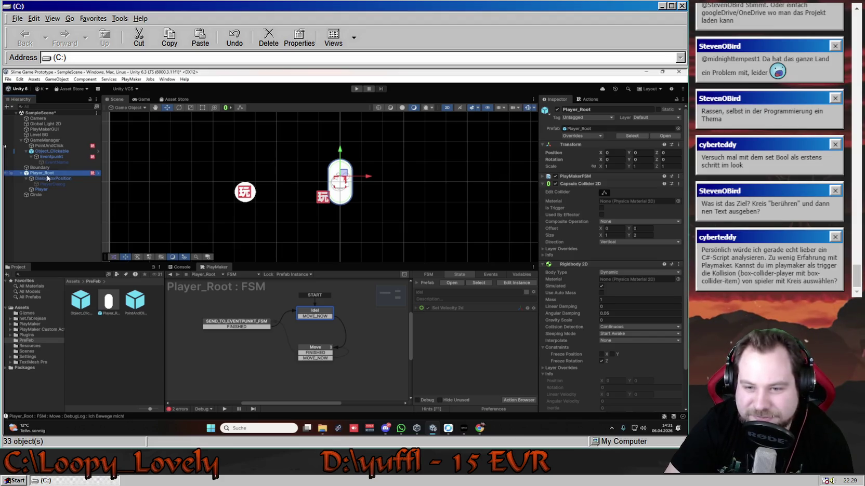
Step: Open the Player_Root prefab in Prefab Mode and review the '2 errors' FSM setup list
click(476, 345)
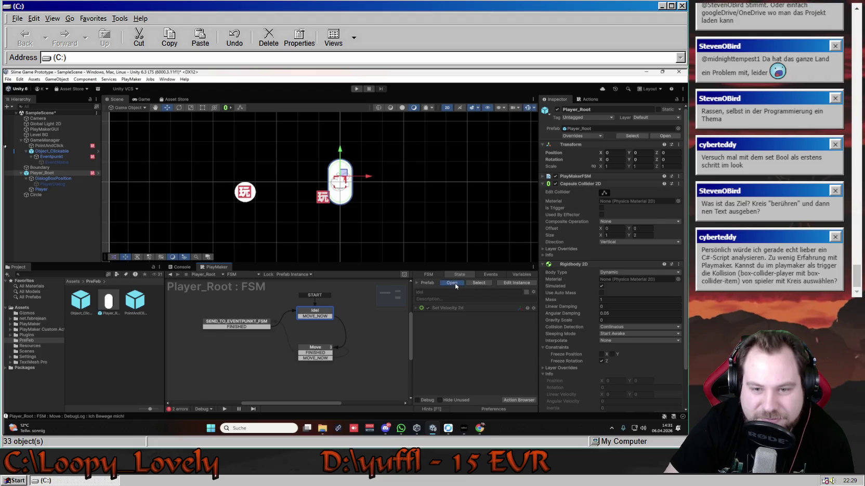
click(452, 283)
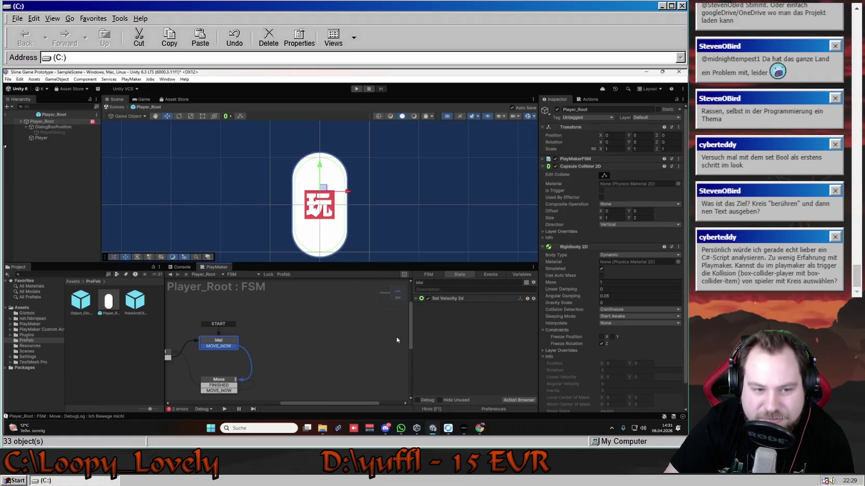
drag(344, 404, 302, 405)
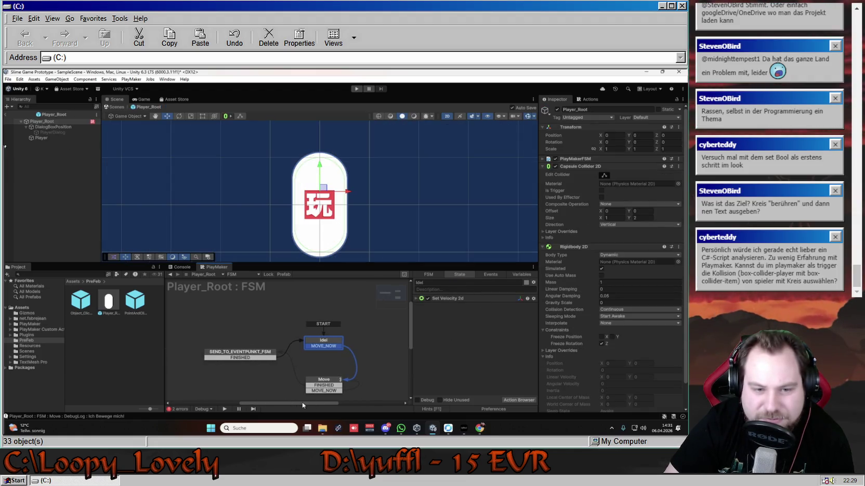
click(179, 409)
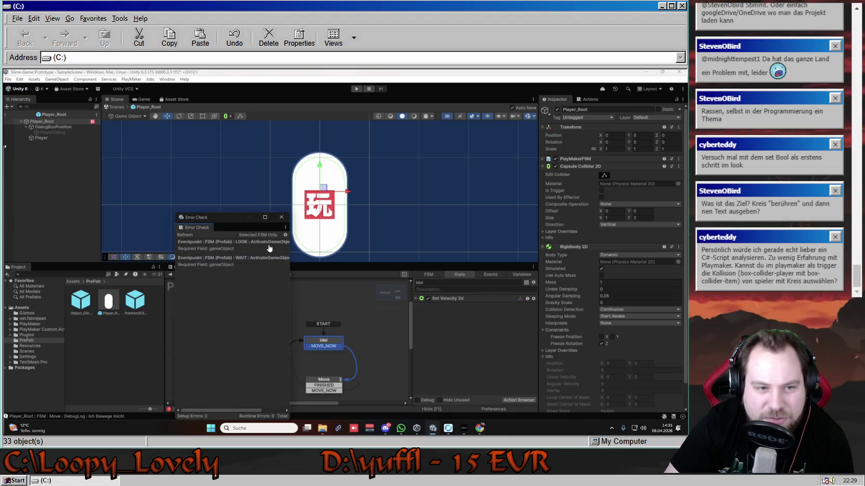
click(281, 217)
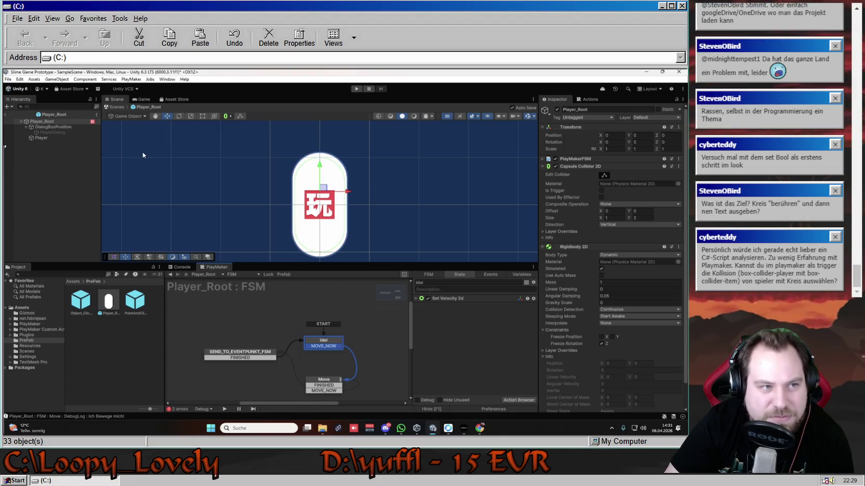
Step: Exit Prefab Mode and look at Object_Clickable and Player_Root in the scene
click(6, 114)
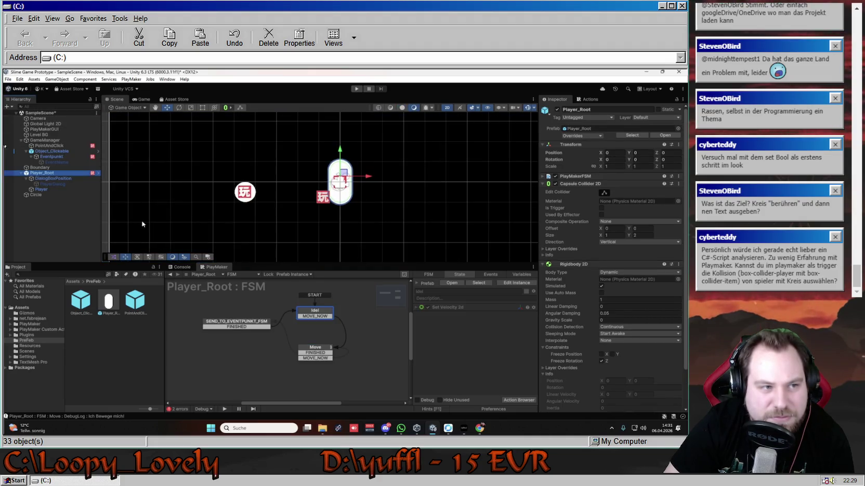
click(59, 210)
click(53, 151)
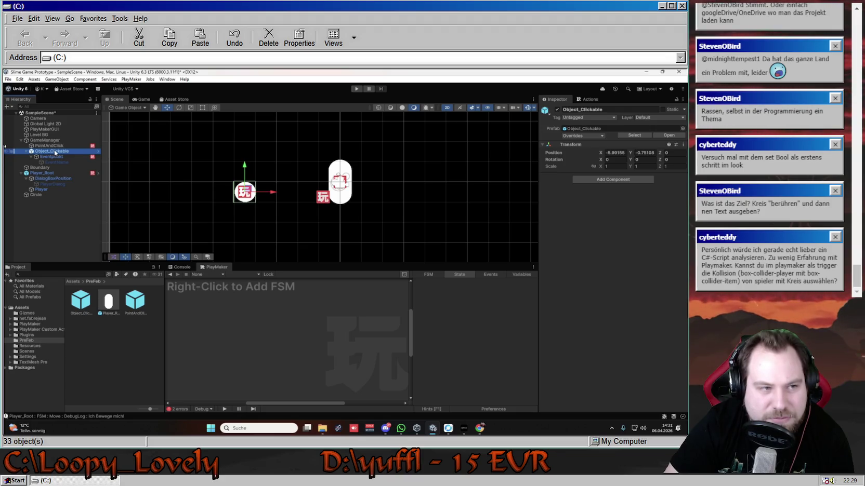
click(123, 341)
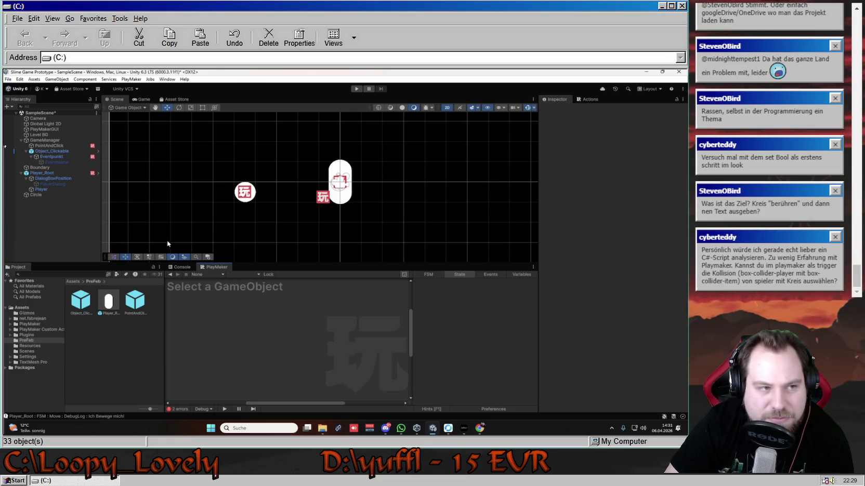
click(340, 184)
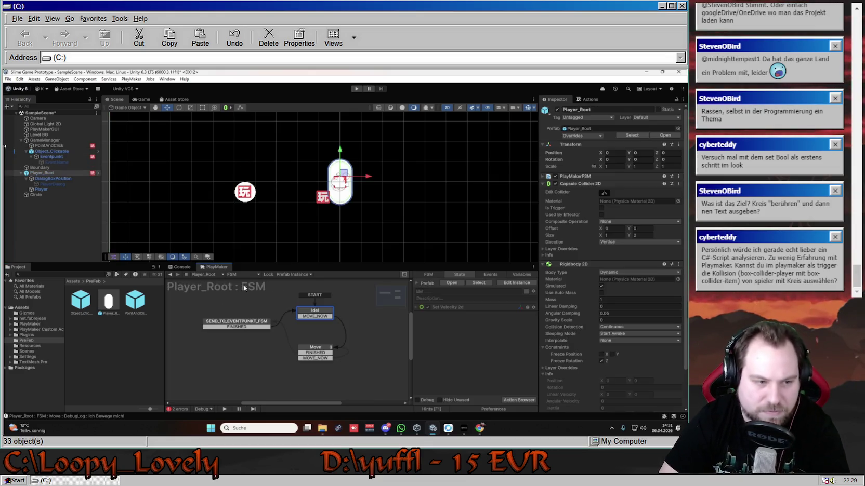
click(244, 289)
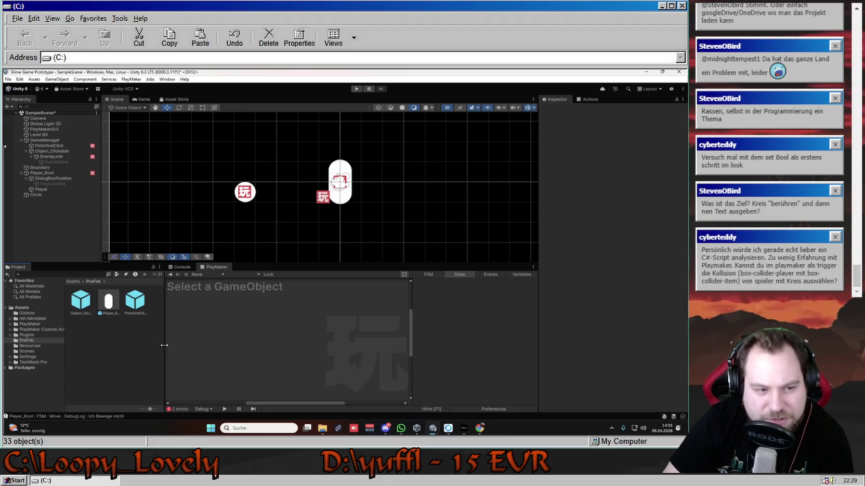
Step: Select the Player_Root prefab asset in Project and recheck the two FSM setup errors
click(105, 304)
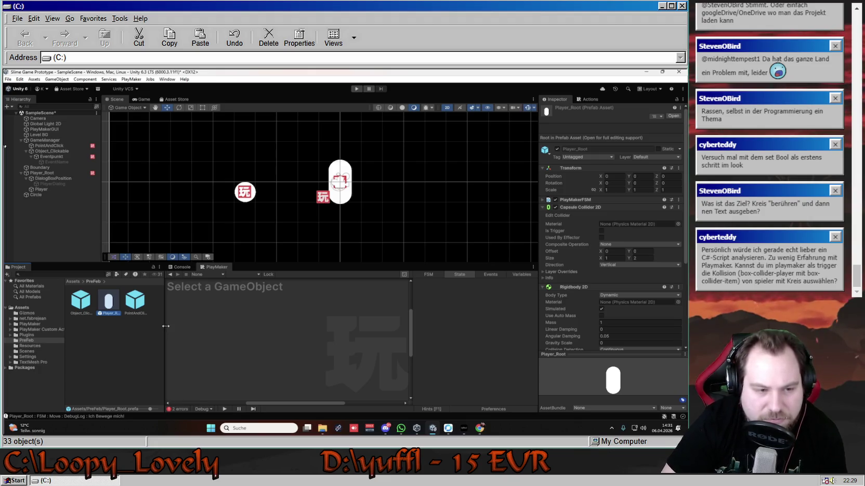
drag(163, 325, 181, 327)
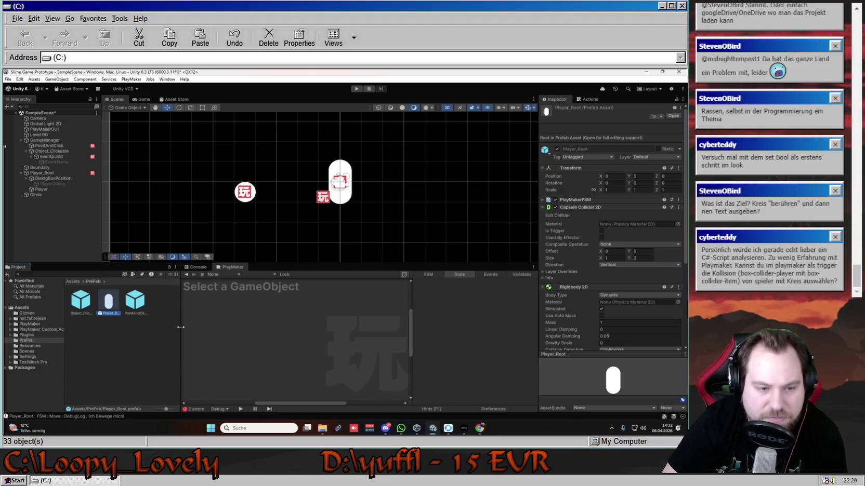
click(192, 409)
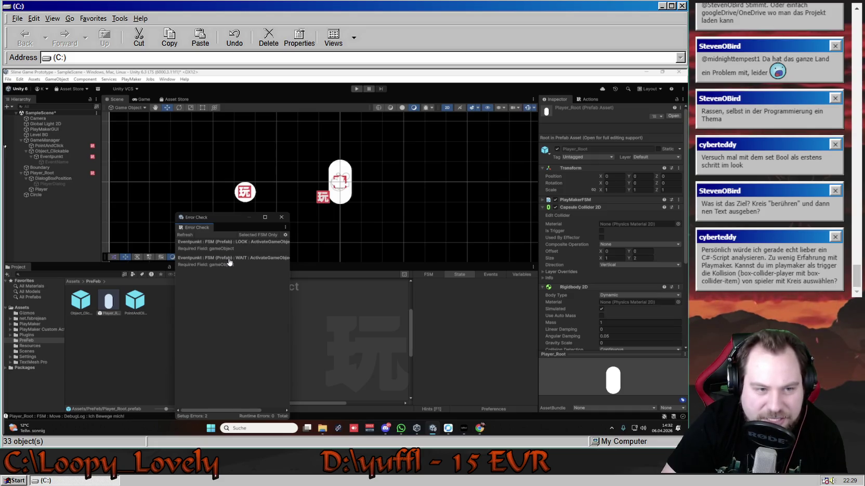
click(281, 217)
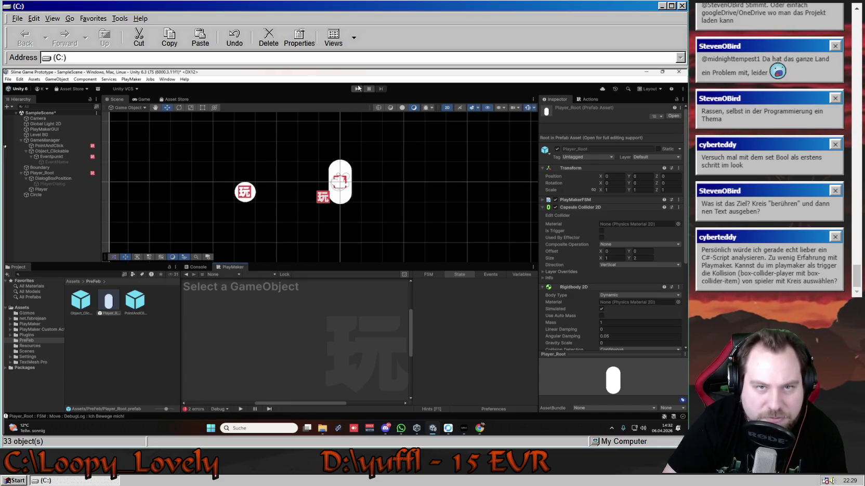
Step: Play the game, send the player to the circle so the cactus dialog appears, then stop
click(357, 88)
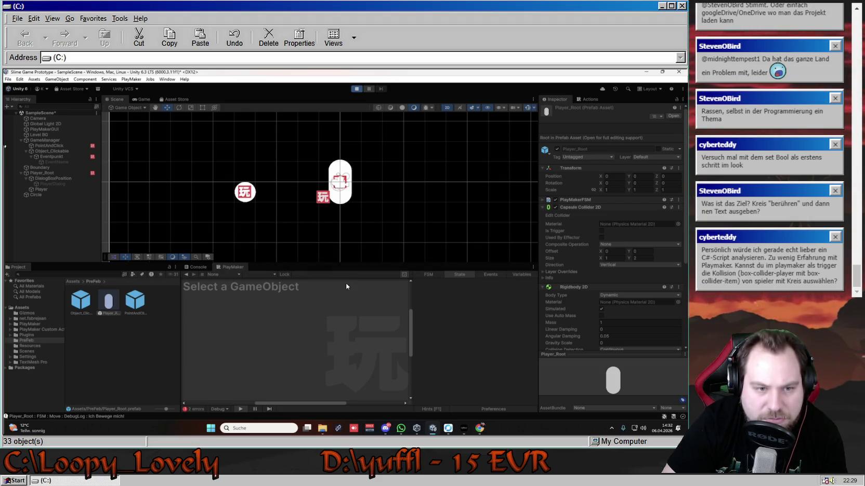
click(261, 194)
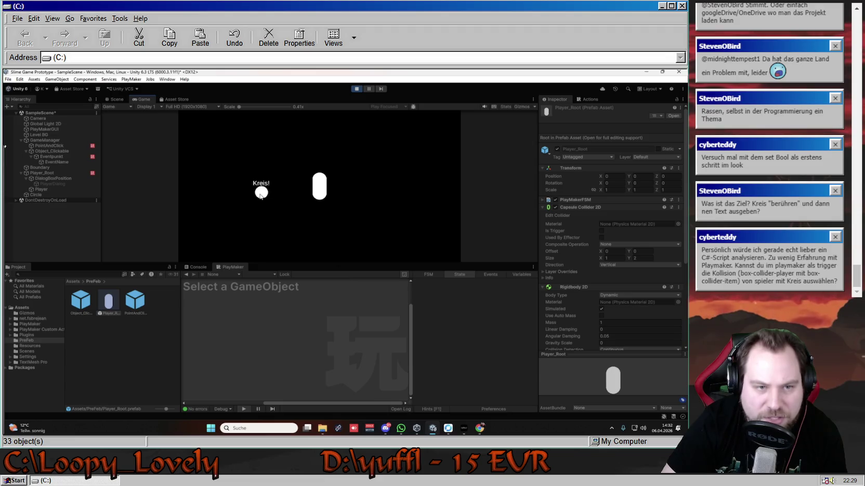
click(261, 196)
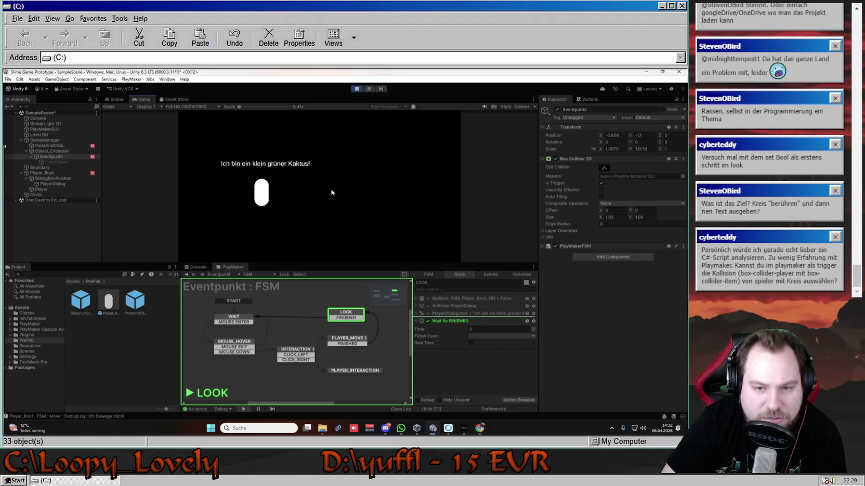
click(356, 88)
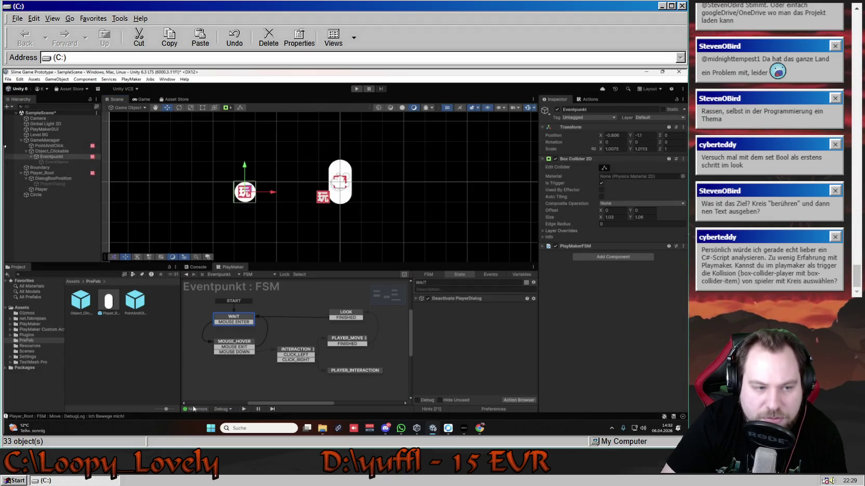
click(108, 340)
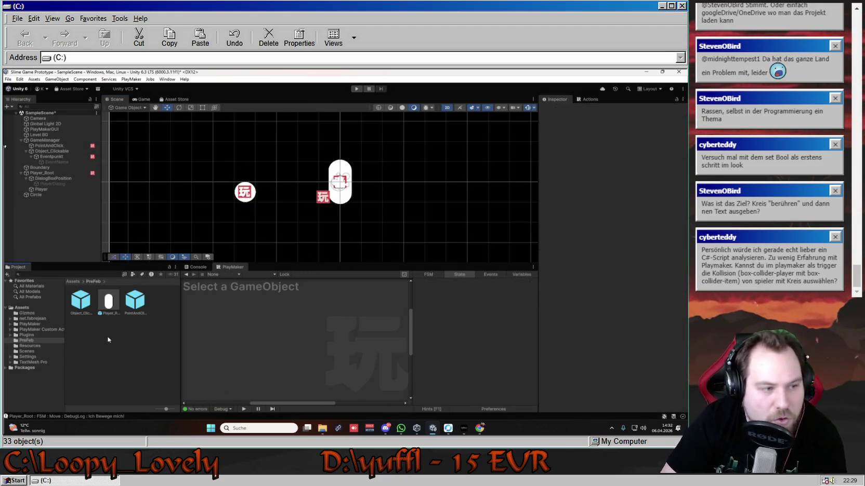
Step: Uncheck Is Trigger on Eventpunkt's Box Collider 2D and check its PLAYER_MOVE state
click(251, 196)
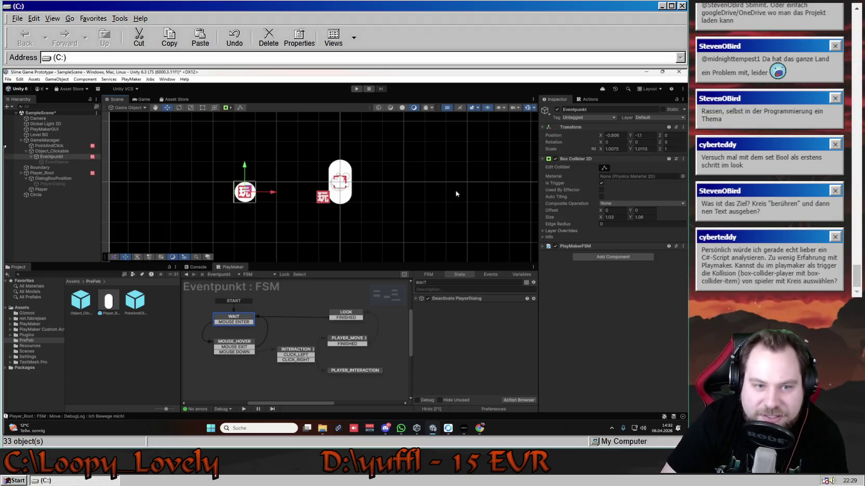
click(601, 183)
click(356, 89)
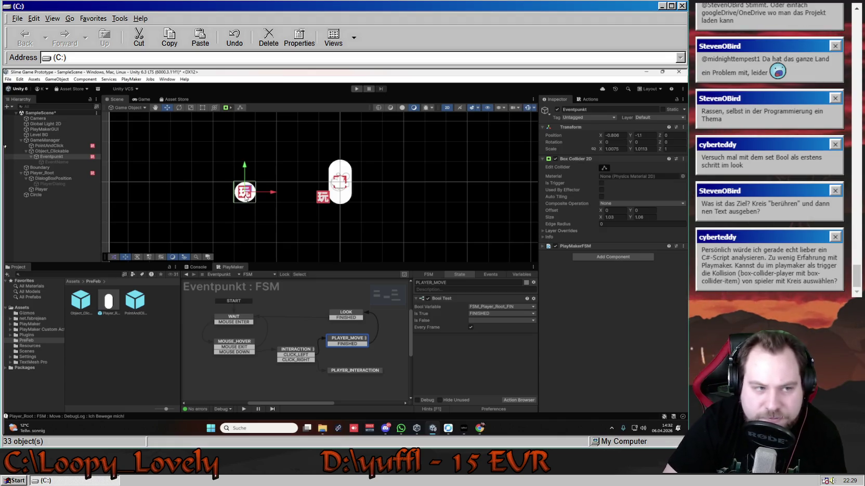
Step: Select Player_Root and view the Move state's actions, down to FloatCompare 0.12 and Collision2D Event
click(66, 172)
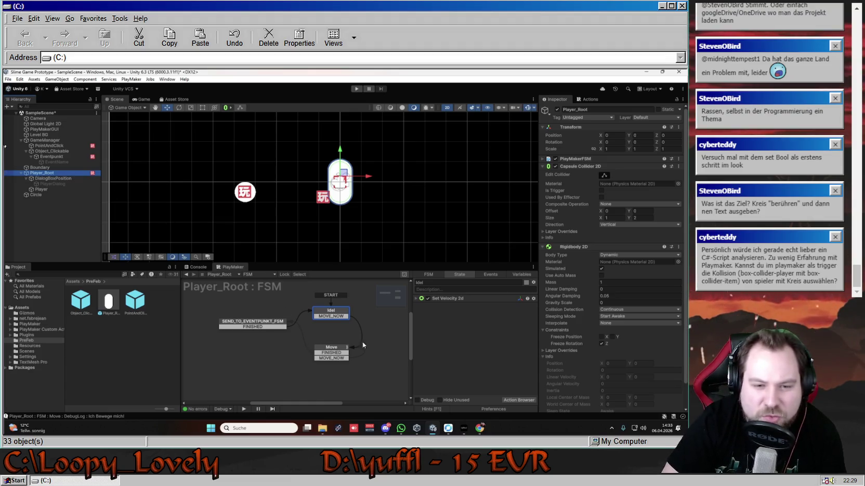
drag(326, 404, 336, 404)
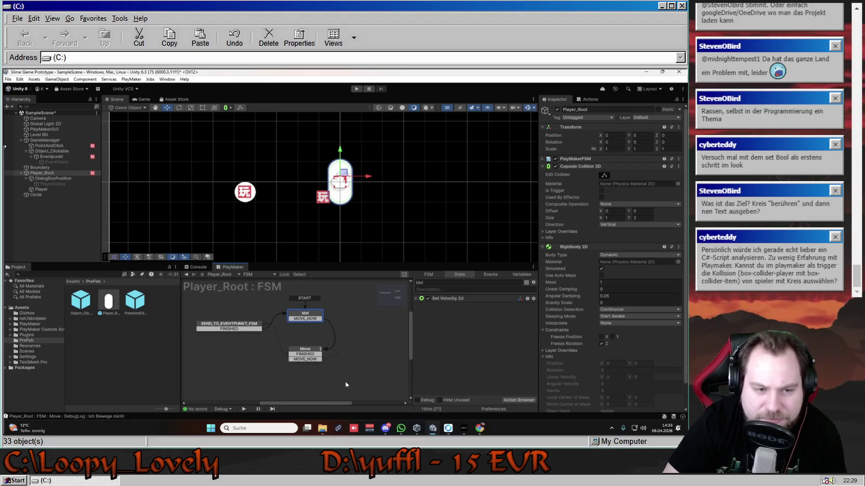
scroll(408, 340, down, 1)
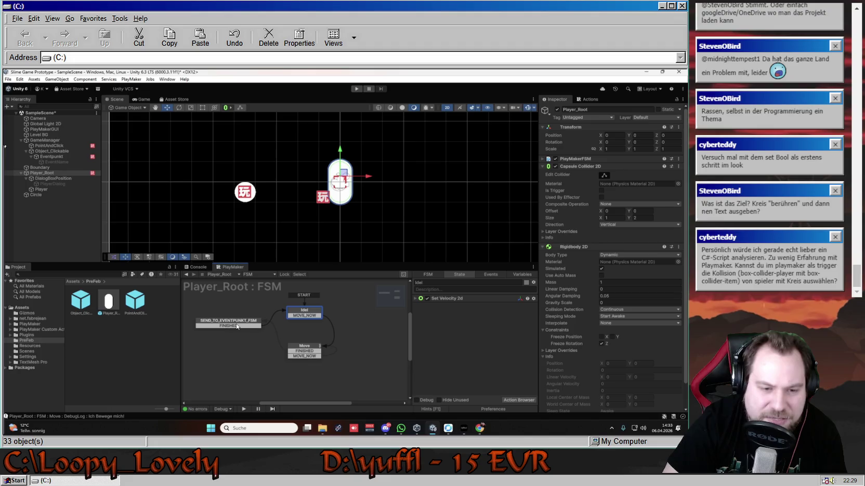
click(313, 353)
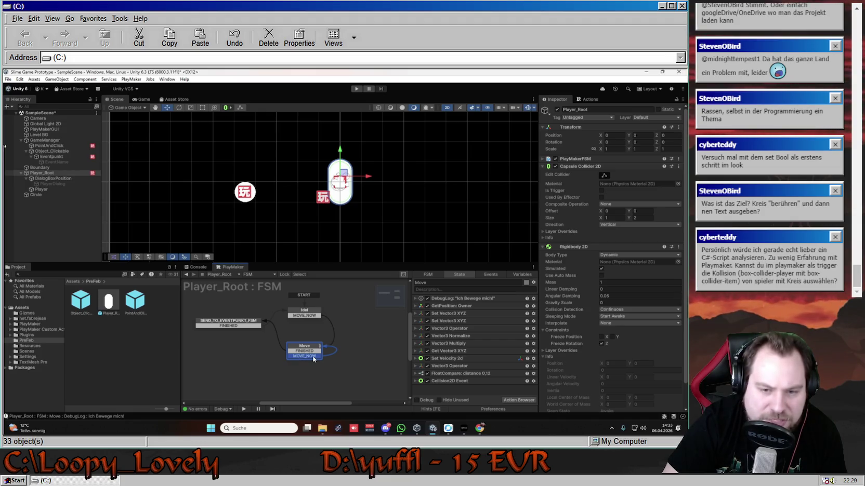
Step: Review the Move state's Float Compare 0.12 arrival distance, then enter Play mode
click(314, 354)
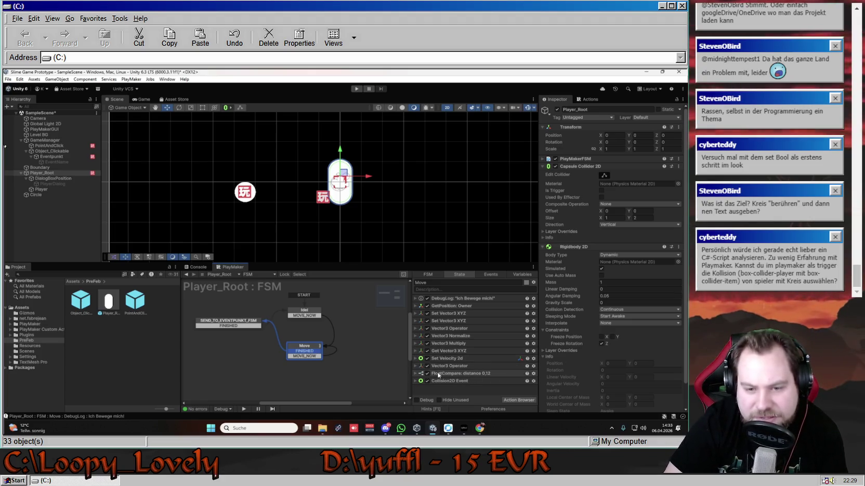
click(415, 374)
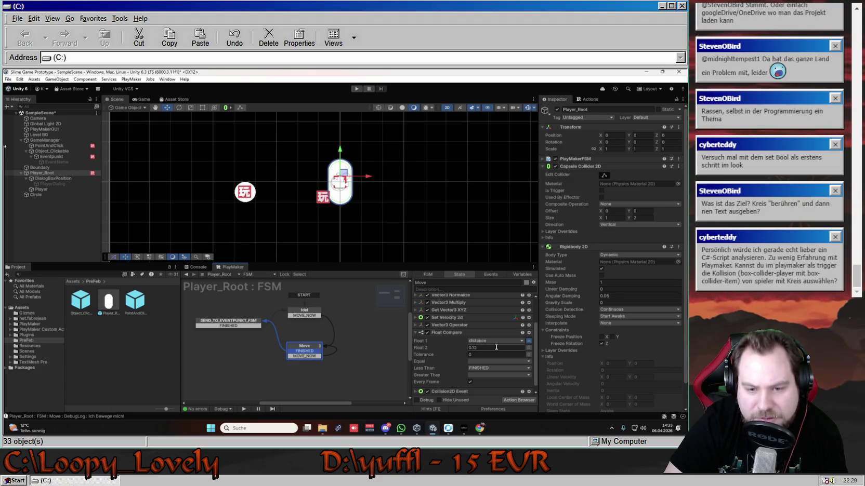
scroll(494, 348, down, 1)
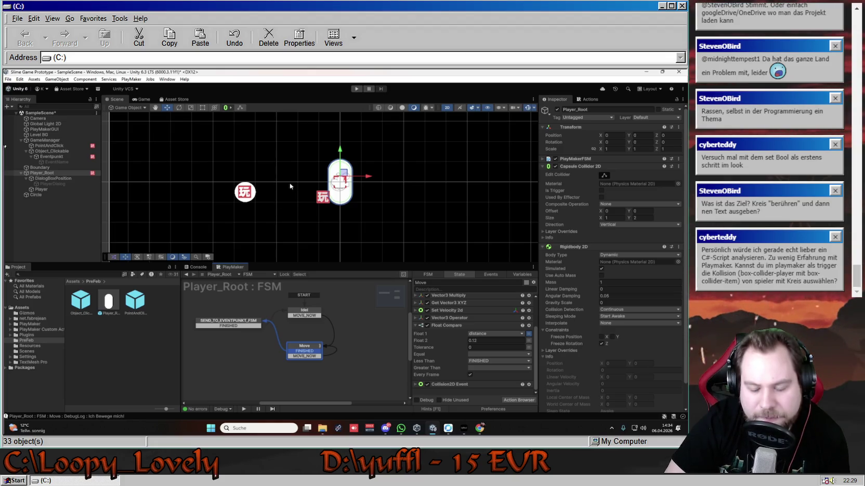
click(480, 341)
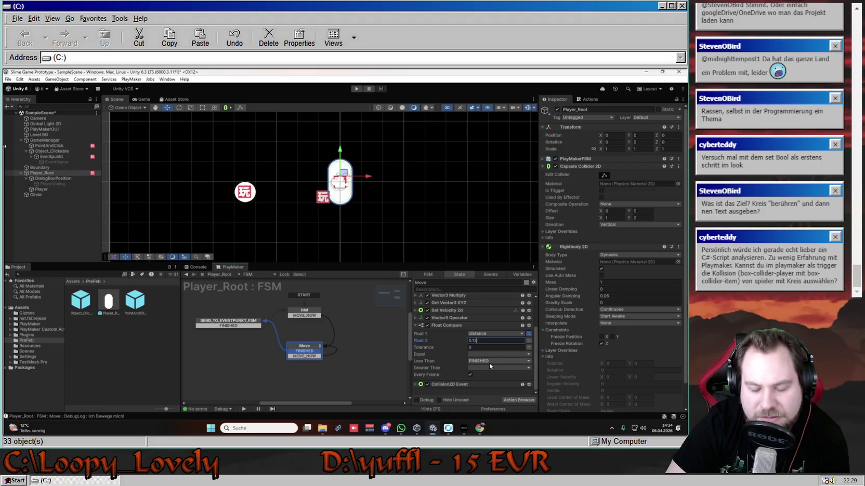
click(356, 88)
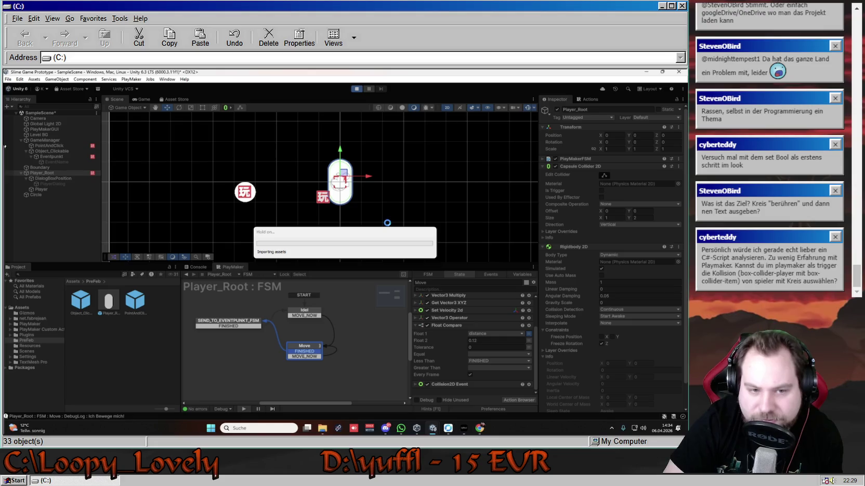
Step: With Debug values on, send the player to several clicked spots and watch it return to Idel
click(317, 346)
click(375, 199)
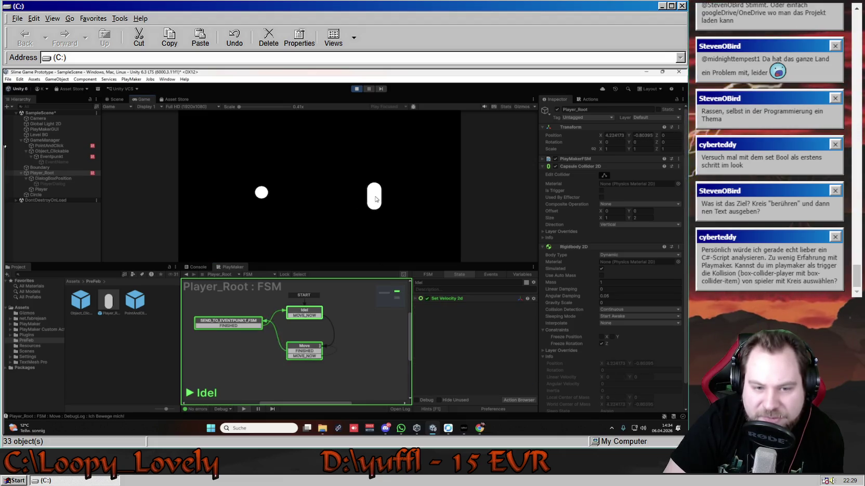
click(361, 182)
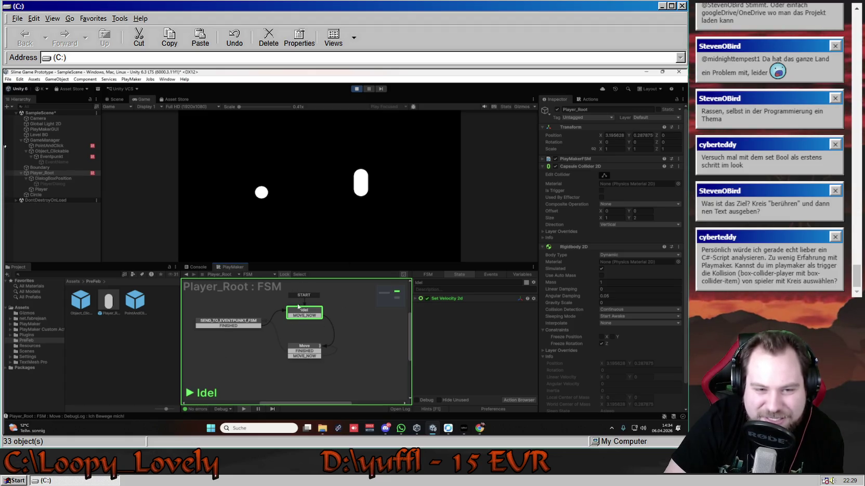
click(422, 401)
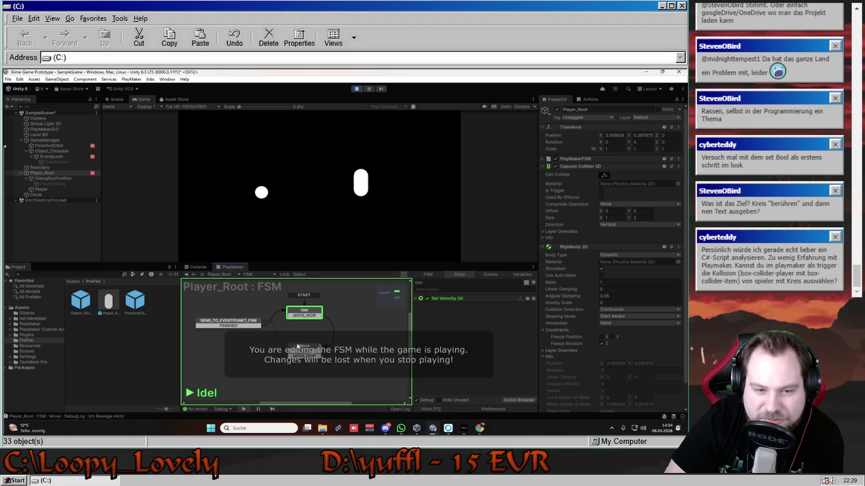
click(388, 213)
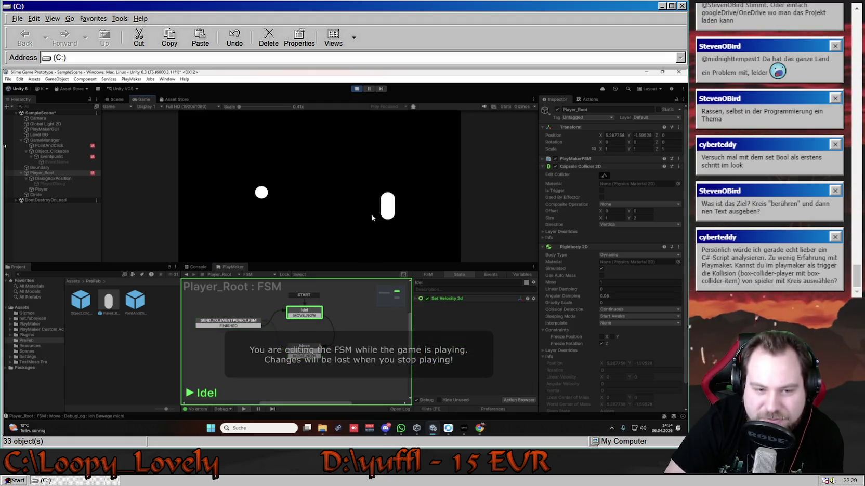
click(347, 187)
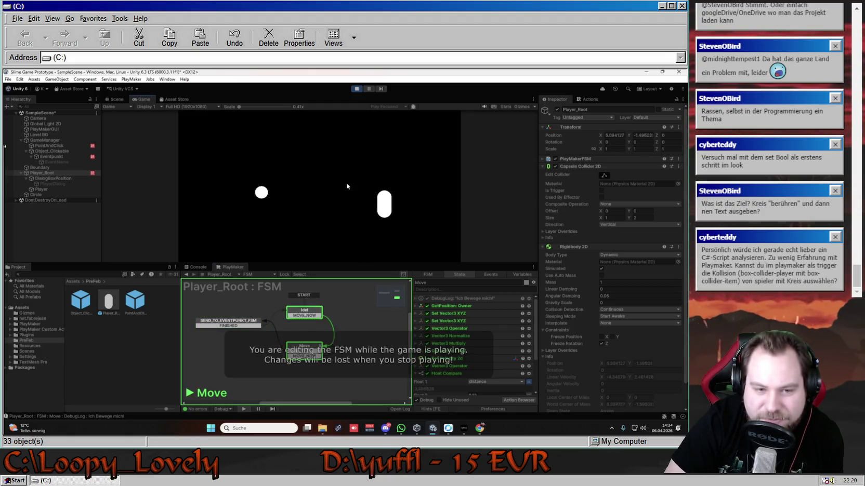
click(376, 206)
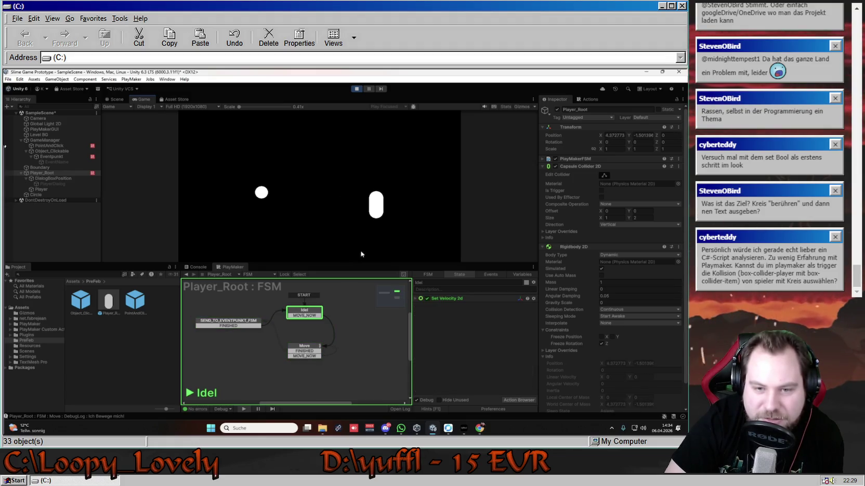
Step: Look through the Move state's colour and action settings menus, then exit Play mode with Ctrl+P
click(304, 348)
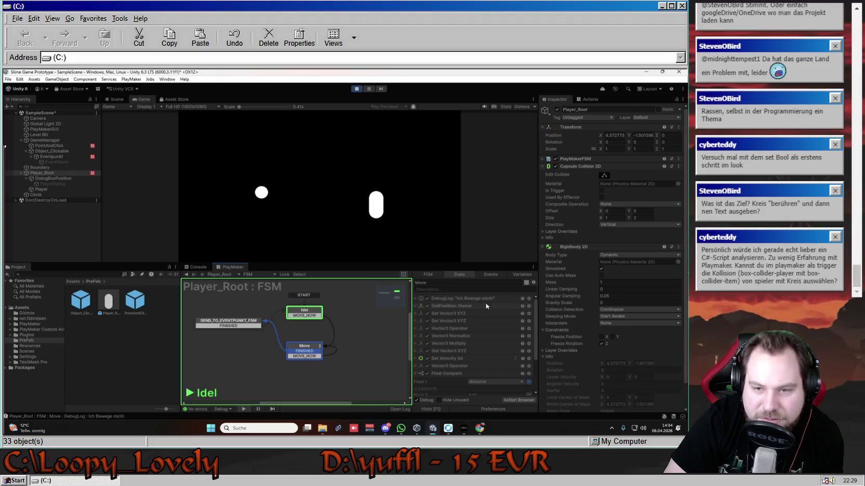
click(527, 283)
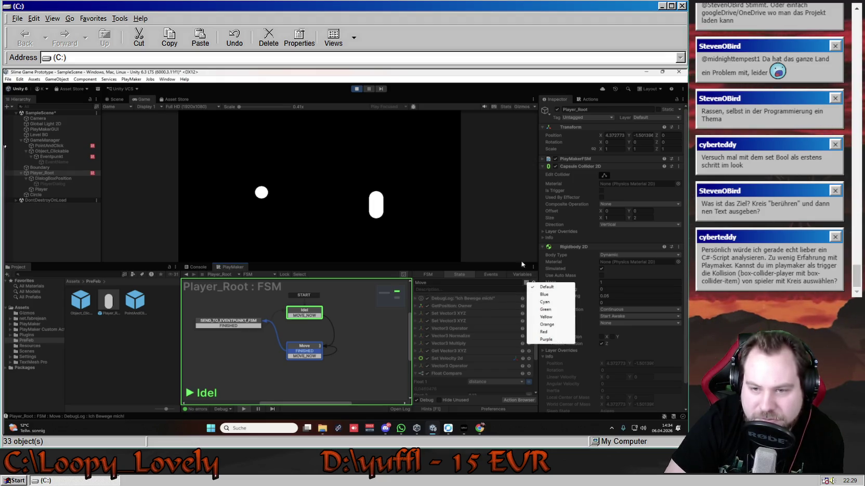
click(511, 269)
click(533, 282)
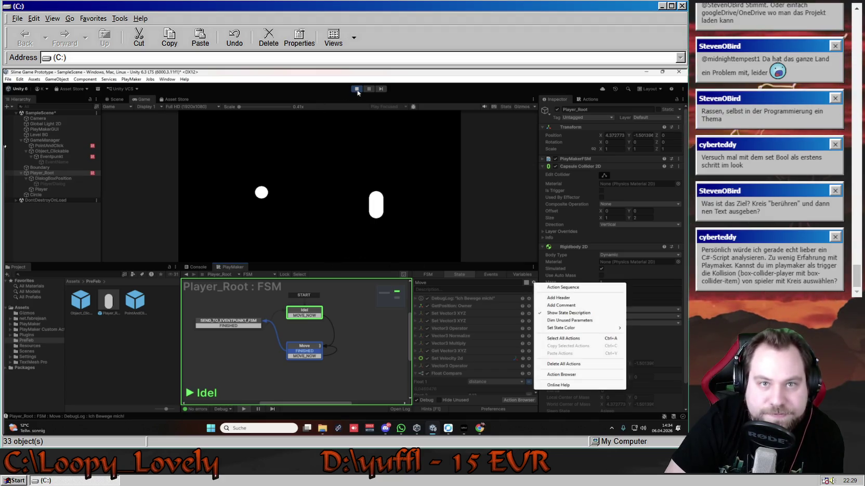
key(ctrl+p)
click(302, 346)
right_click(300, 347)
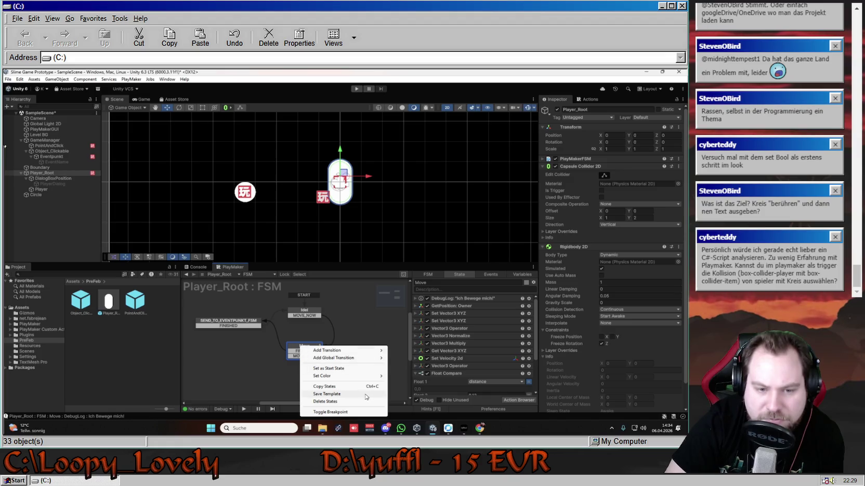
click(398, 344)
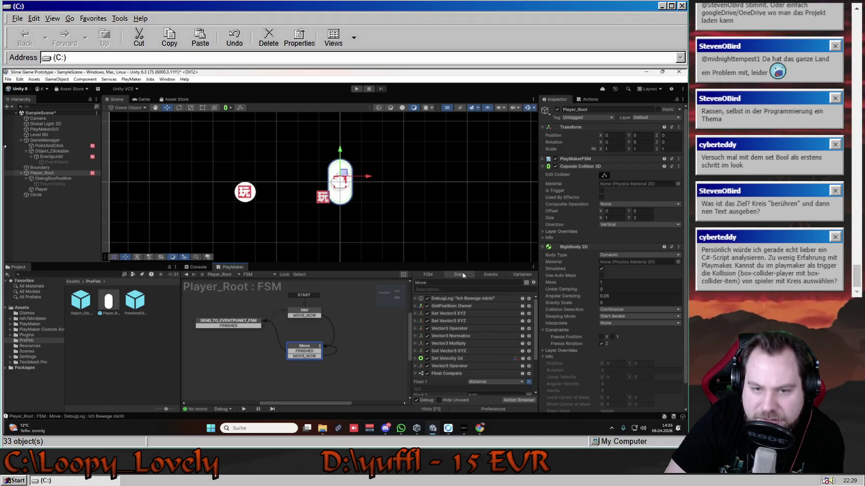
click(533, 268)
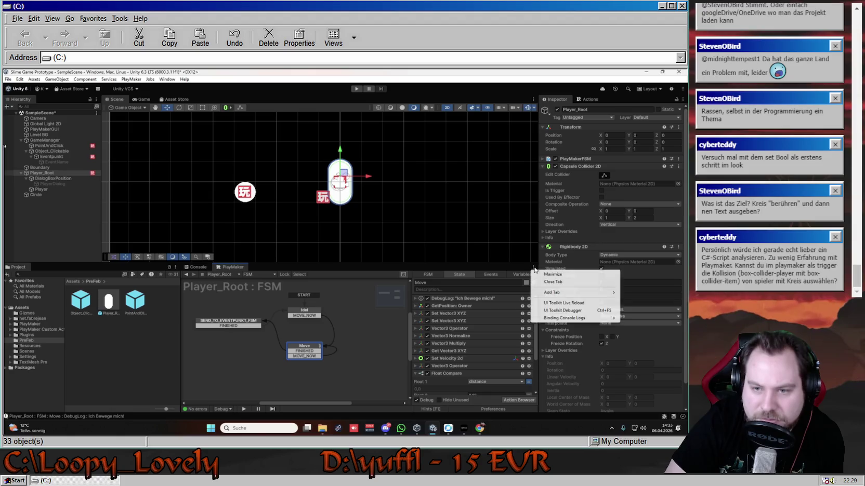
click(457, 277)
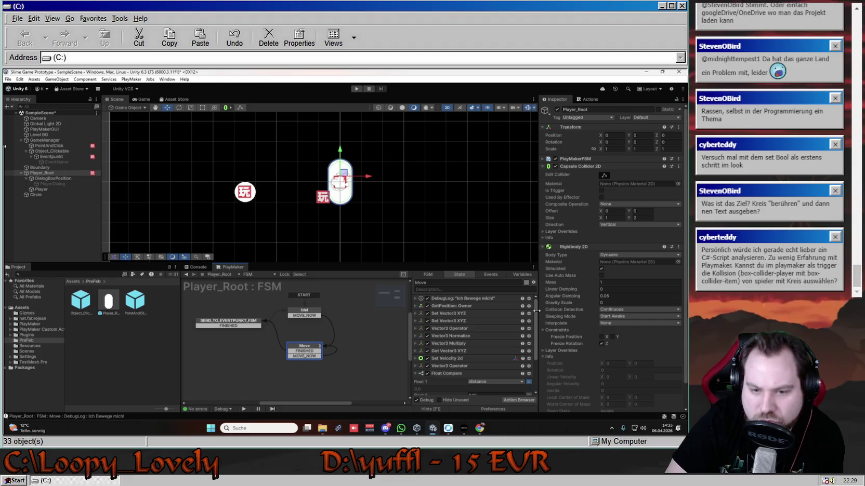
click(416, 400)
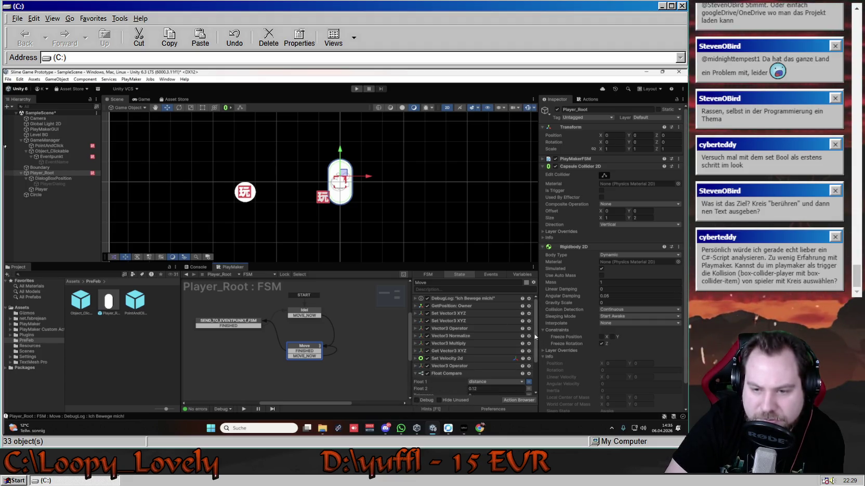
scroll(468, 348, down, 2)
click(417, 400)
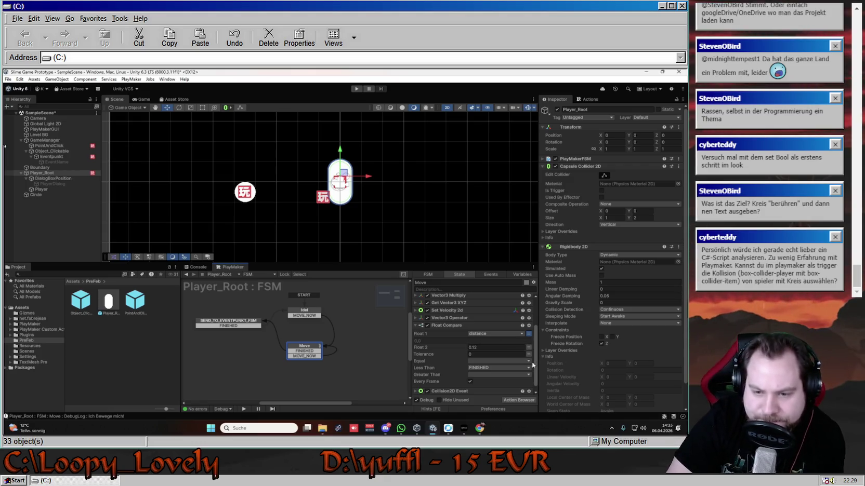
scroll(532, 383, down, 1)
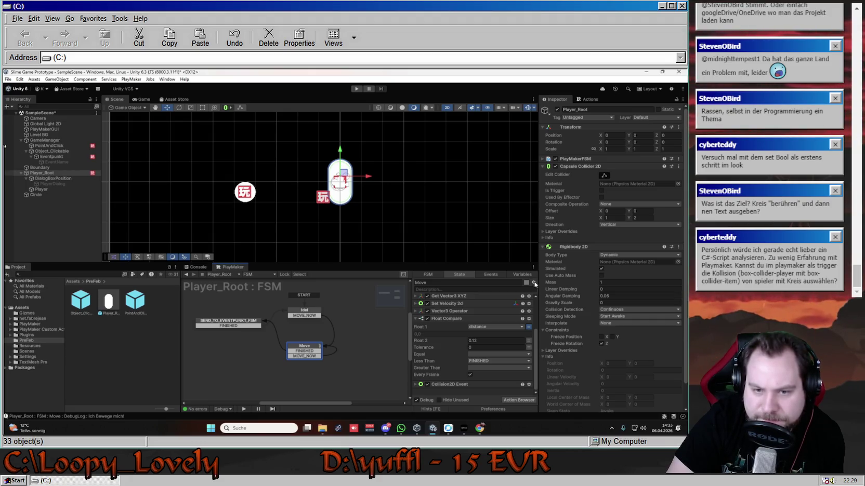
click(533, 283)
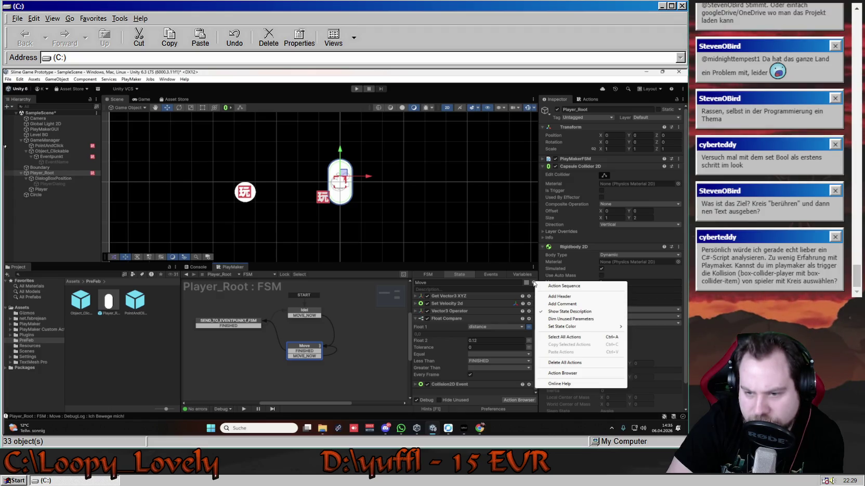
Step: Check the FSM selector lists and keep Player_Root's FSM shown in the graph
click(239, 275)
click(259, 274)
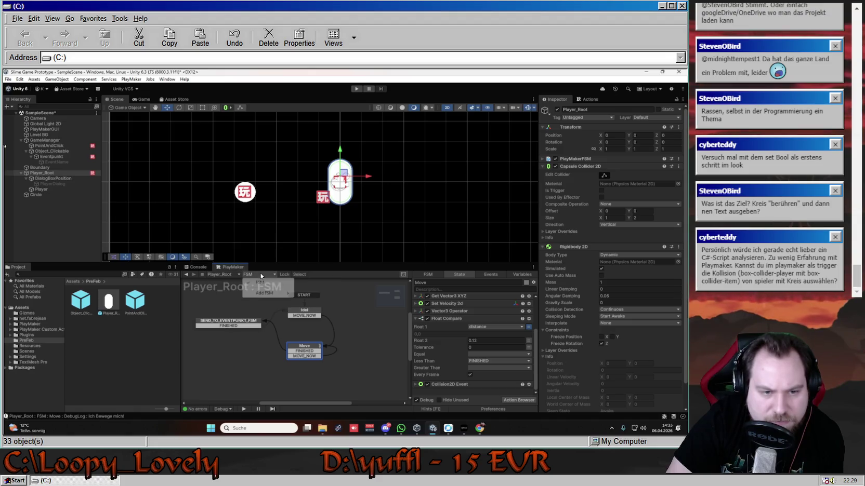
click(231, 274)
click(231, 274)
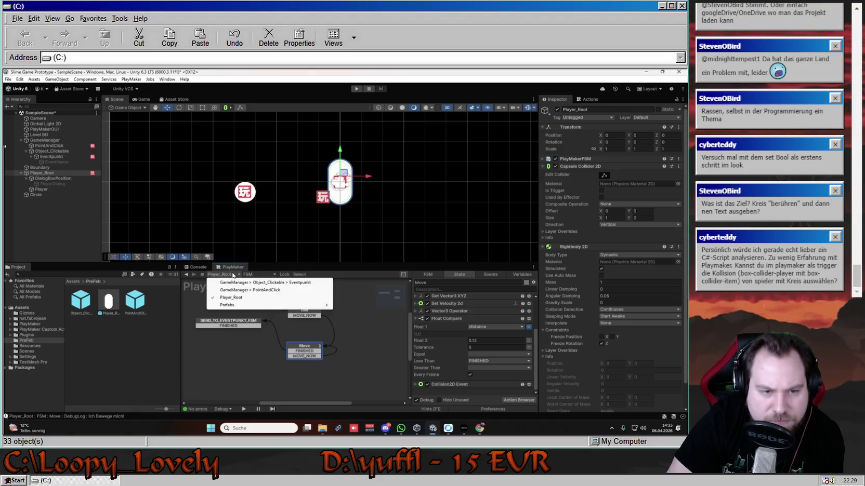
click(313, 274)
click(300, 274)
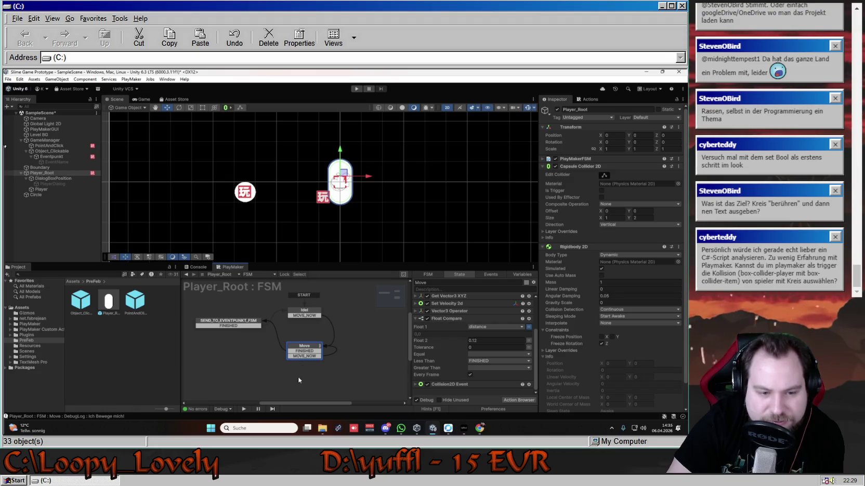
Step: Toggle a breakpoint on the Move state and start the game
click(306, 349)
right_click(306, 347)
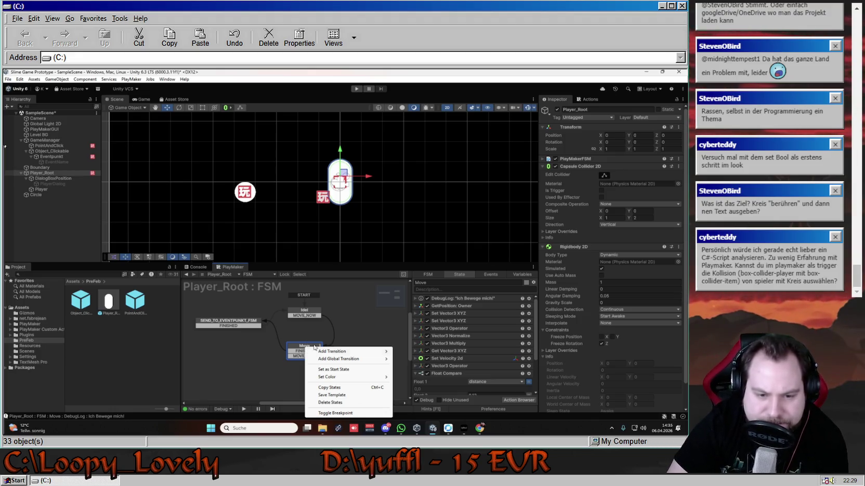
click(337, 413)
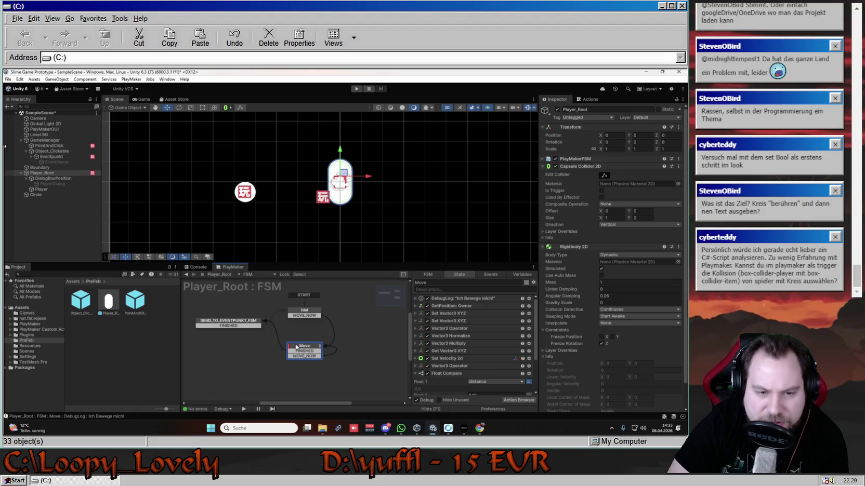
scroll(473, 358, down, 3)
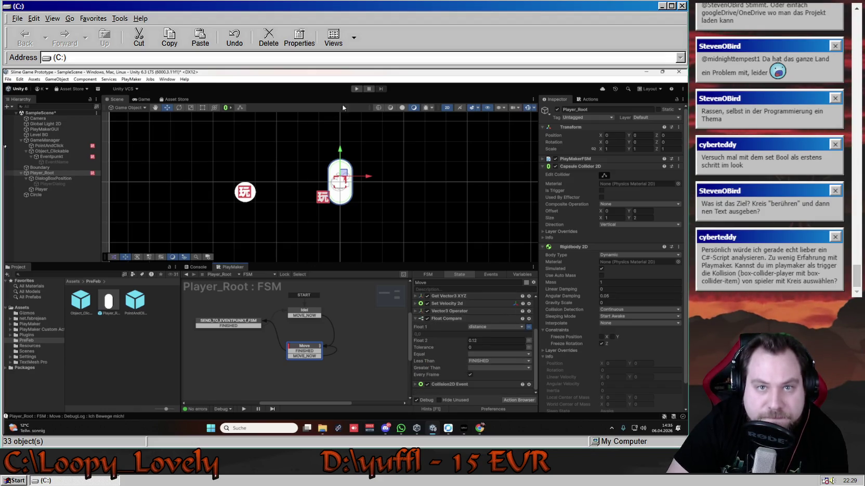
click(357, 89)
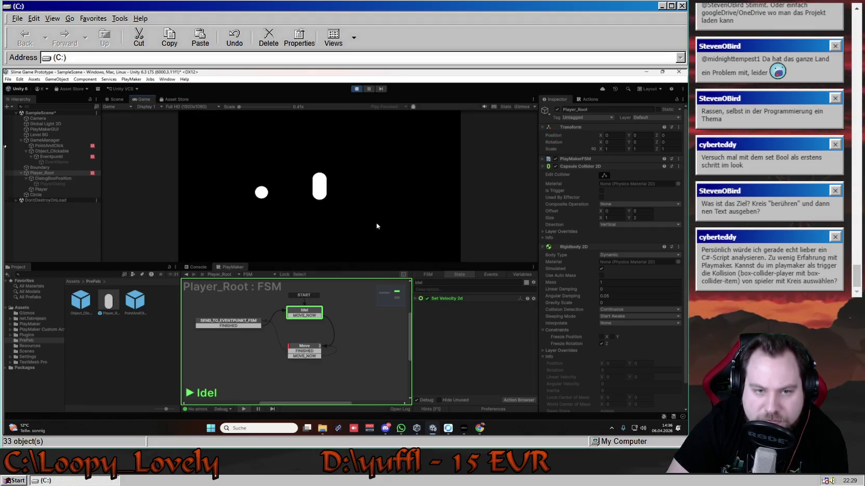
Step: Trigger the Move breakpoint with a click in the game, stop, and toggle the breakpoint off
click(378, 210)
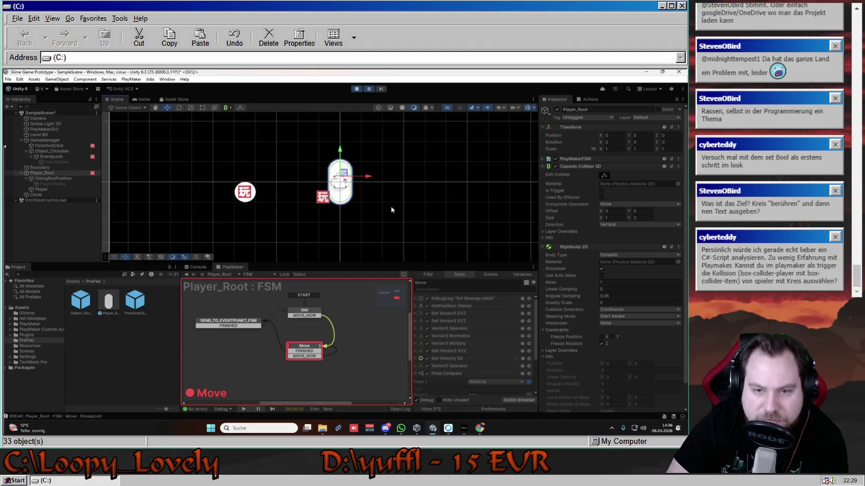
scroll(481, 319, down, 3)
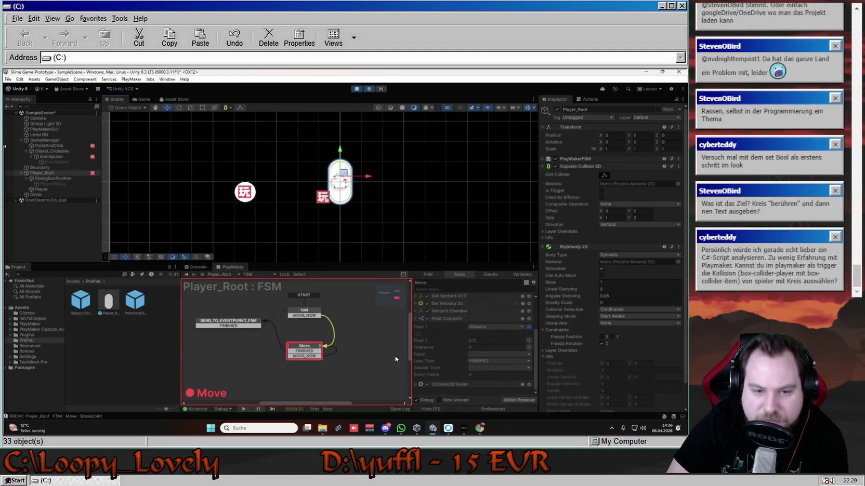
click(357, 90)
right_click(301, 352)
click(302, 354)
right_click(295, 346)
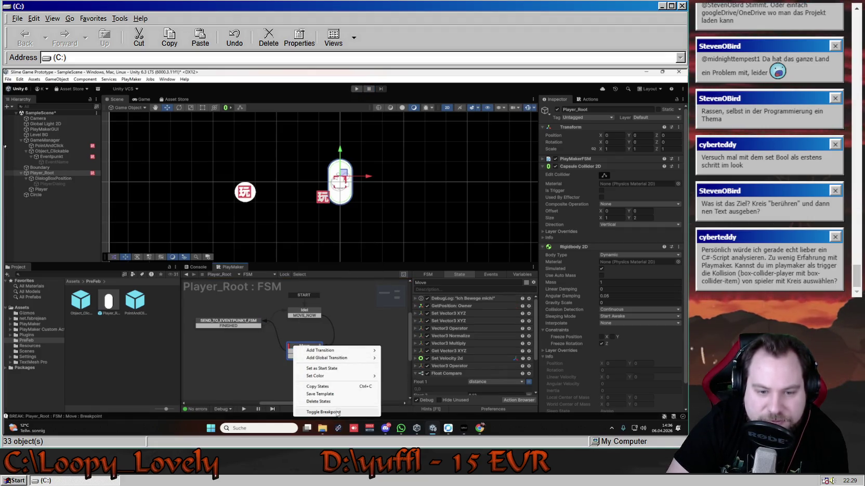
click(338, 412)
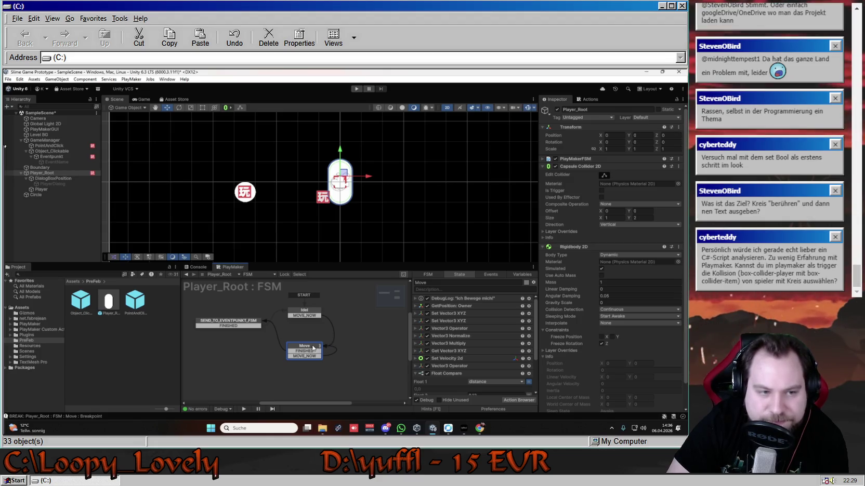
Step: Check the scene's FSM list, scroll to the Float Compare action and open its options
click(203, 274)
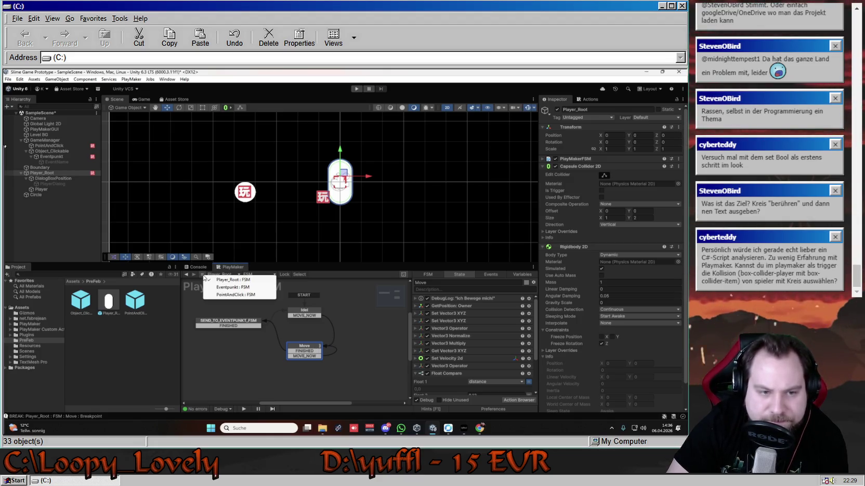
click(306, 276)
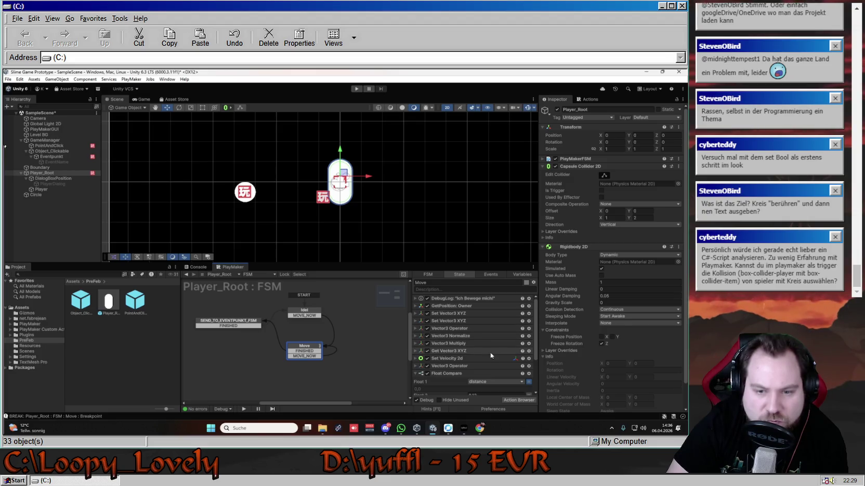
scroll(490, 355, down, 3)
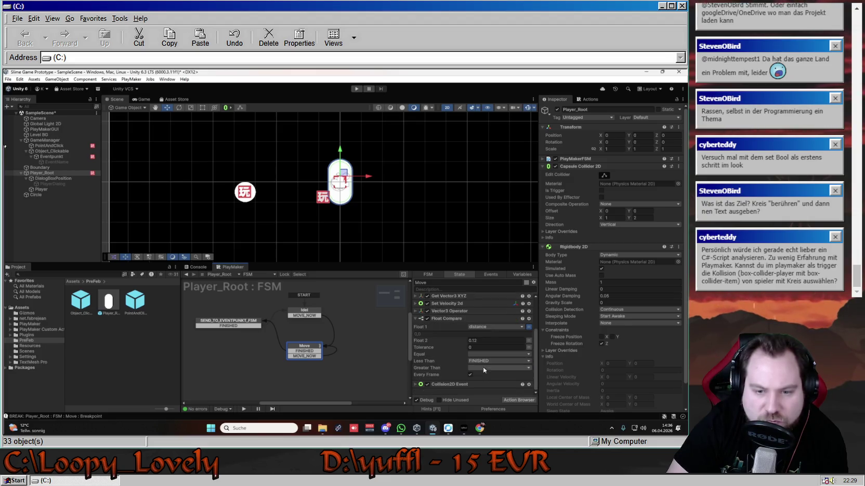
right_click(458, 320)
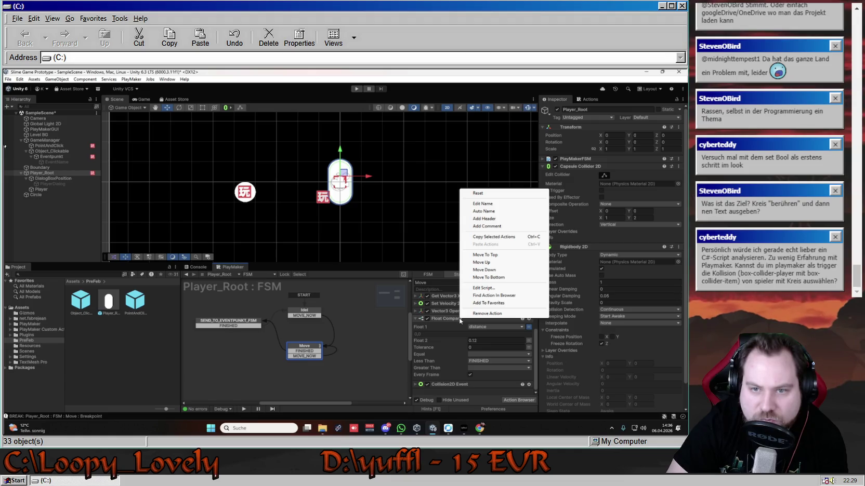
Step: Dismiss the Float Compare options and restart the game with Ctrl+P
click(536, 353)
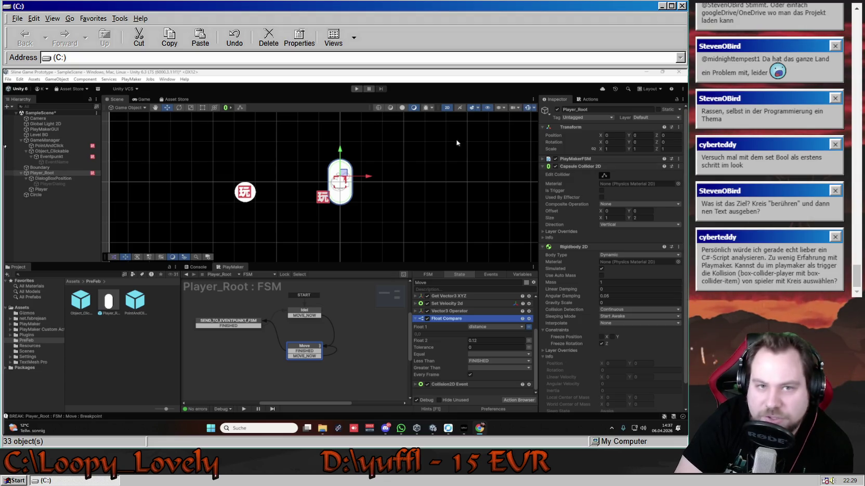
key(ctrl+p)
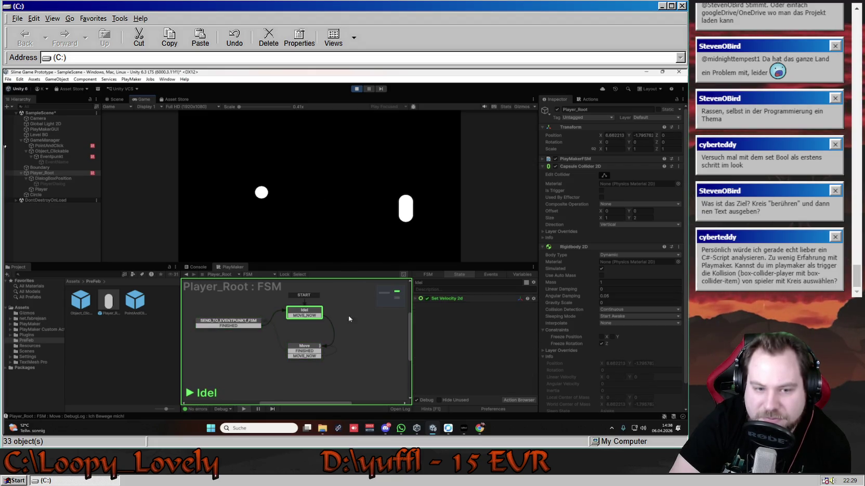
Step: Send the player to many clicked points around the Game view, ending beside the circle
click(313, 162)
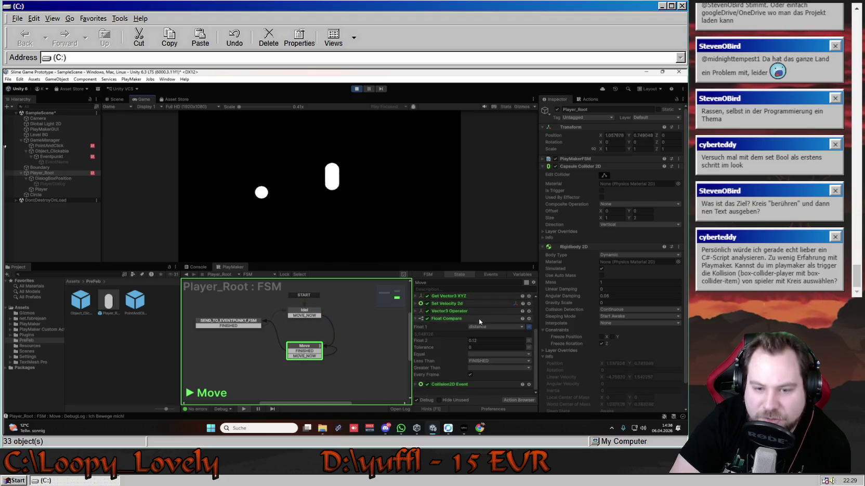
click(382, 178)
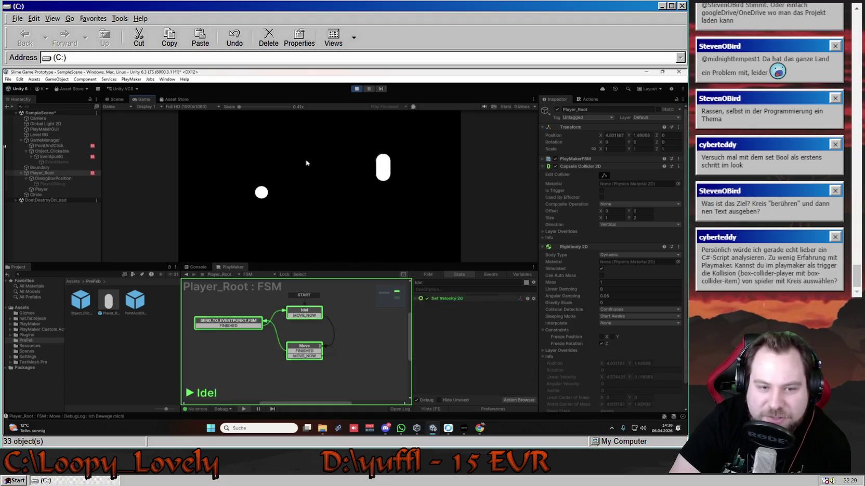
click(291, 162)
click(236, 151)
click(376, 166)
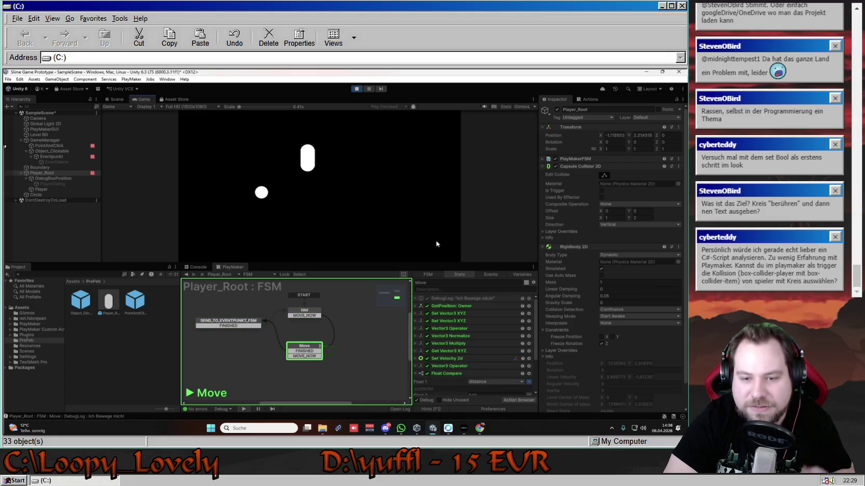
click(287, 168)
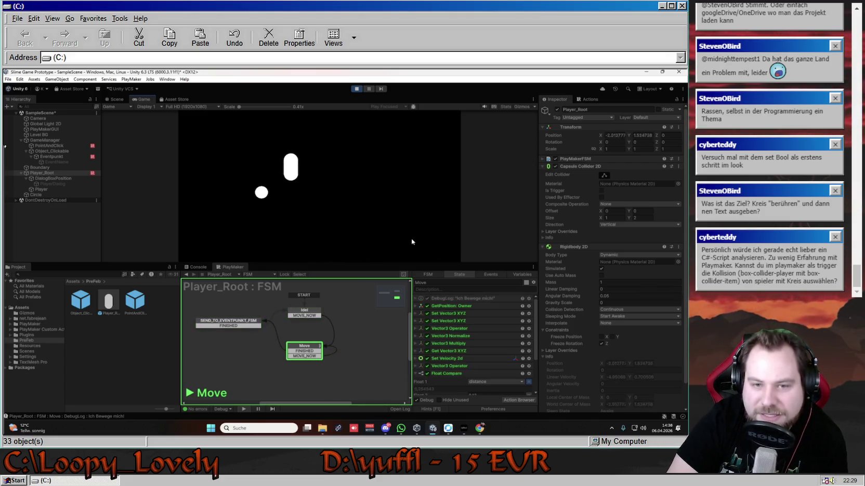
click(363, 177)
click(301, 179)
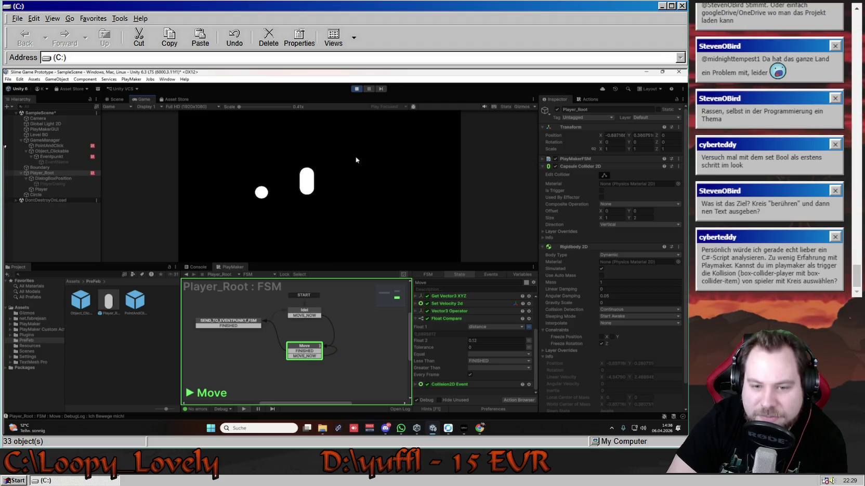
click(399, 169)
click(288, 190)
click(431, 205)
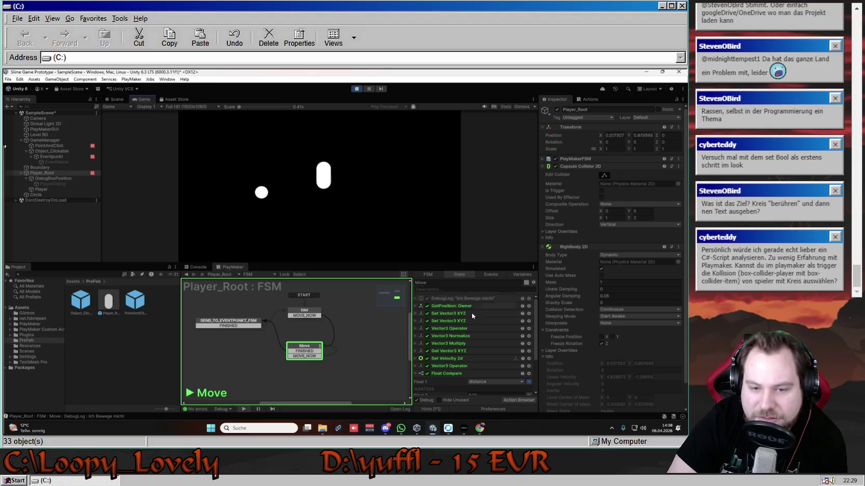
click(285, 238)
click(245, 244)
click(321, 154)
click(402, 183)
click(430, 154)
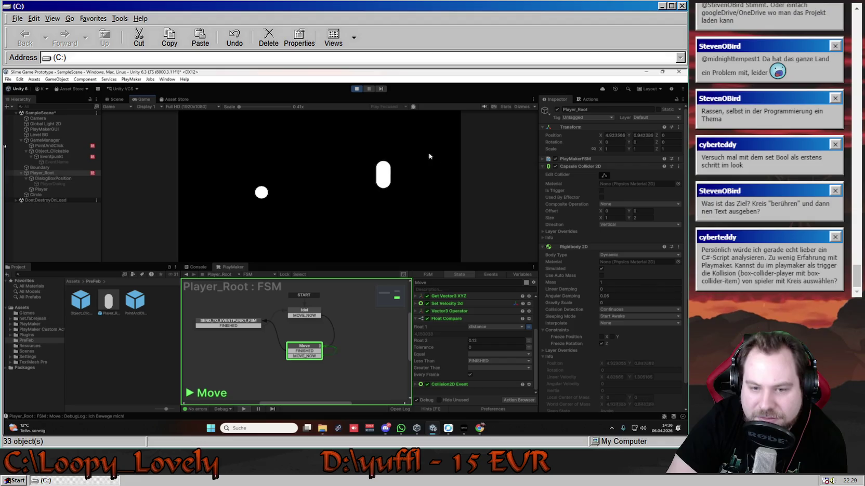
click(277, 141)
click(234, 221)
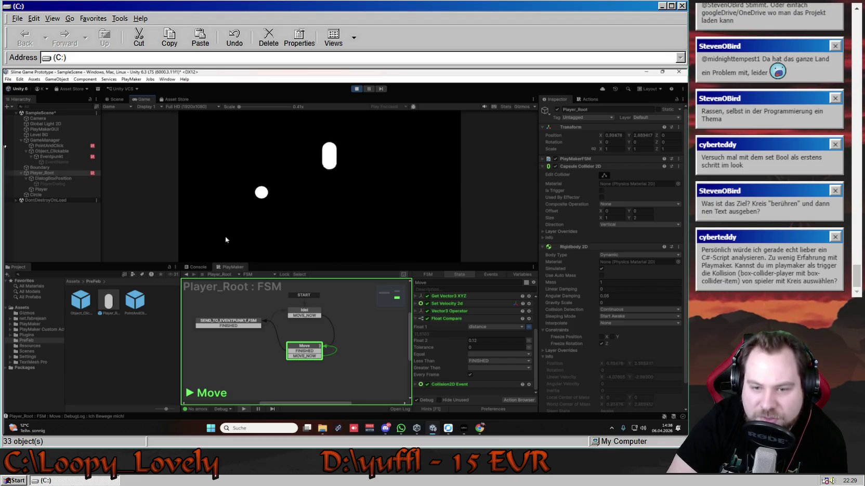
click(403, 209)
click(405, 140)
click(287, 141)
click(221, 160)
click(363, 208)
click(401, 201)
click(387, 156)
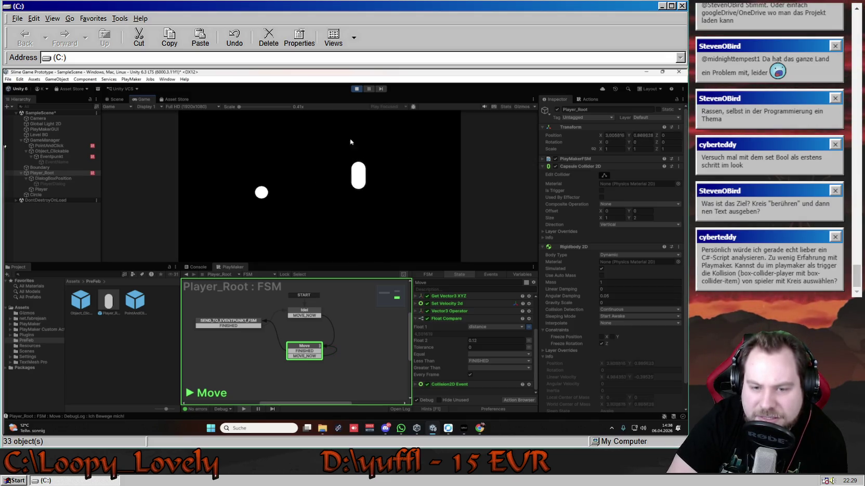
click(290, 143)
click(205, 210)
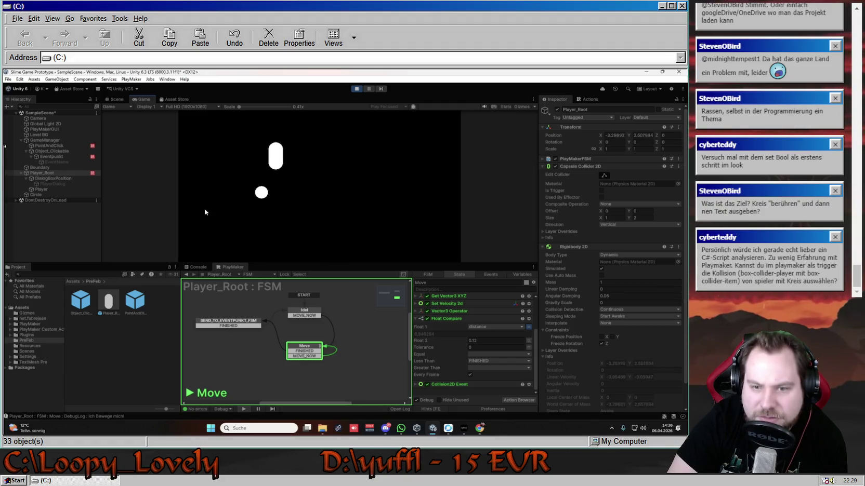
click(410, 222)
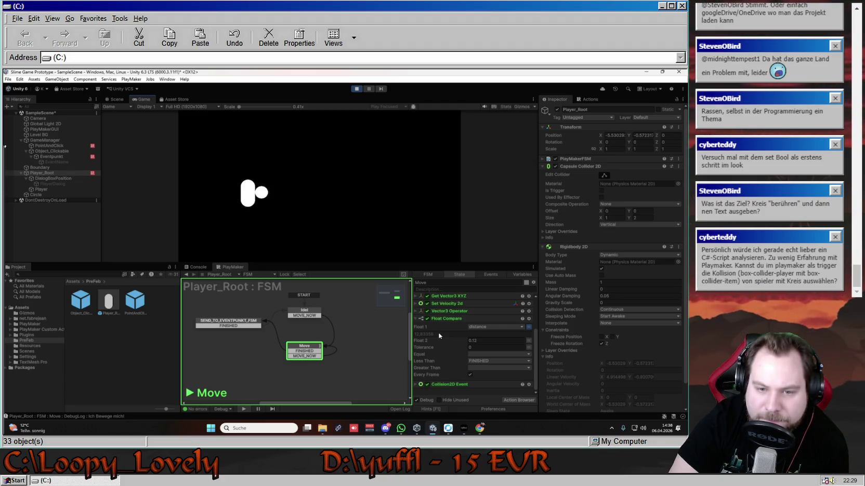
Step: Touch the circle to show its Kreis! label and cactus dialog, then reselect Player_Root
click(258, 194)
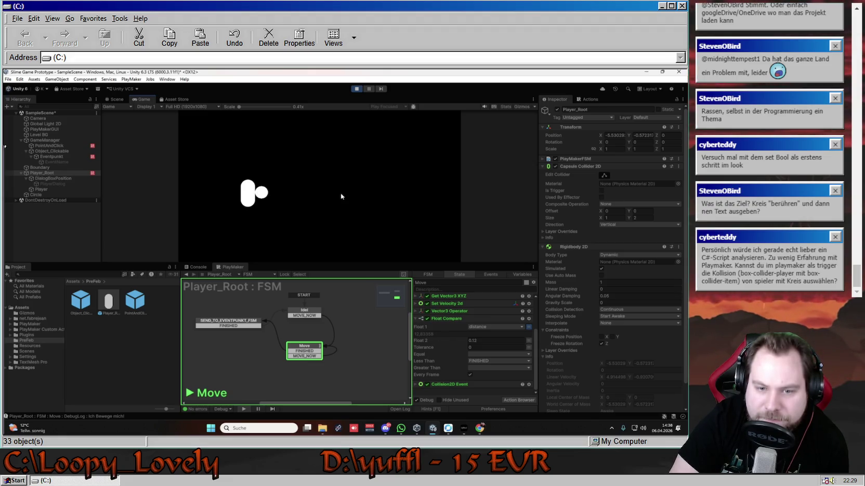
click(263, 193)
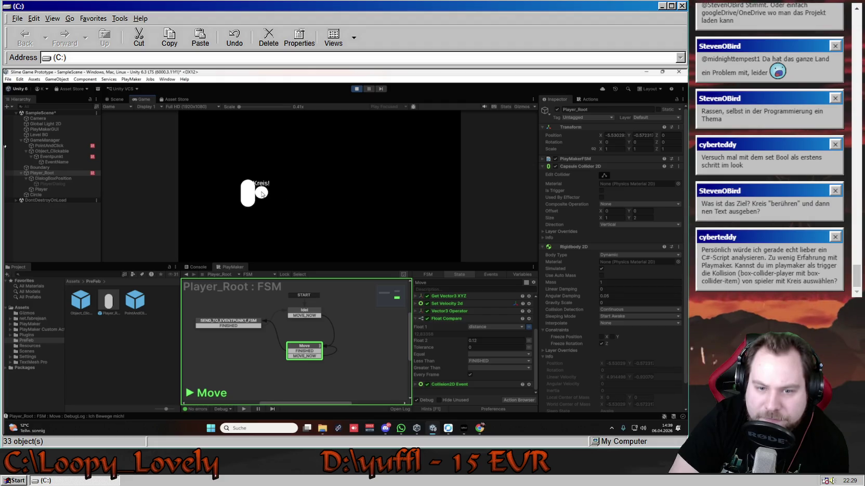
click(263, 193)
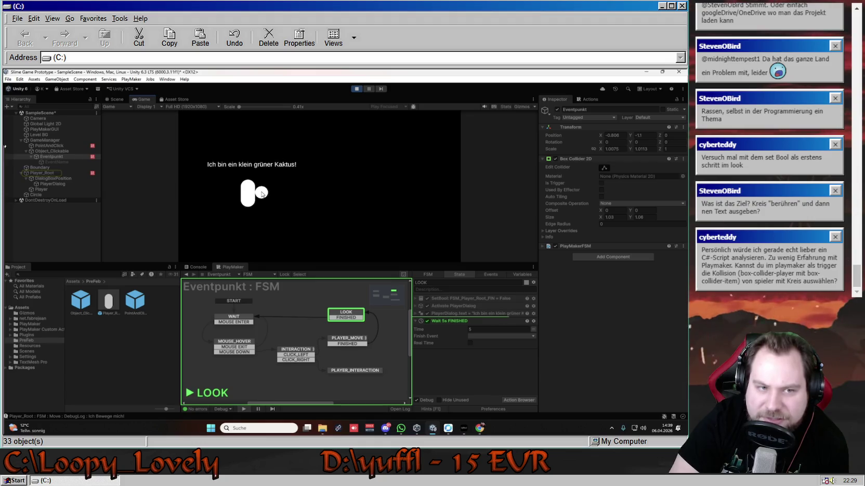
click(60, 174)
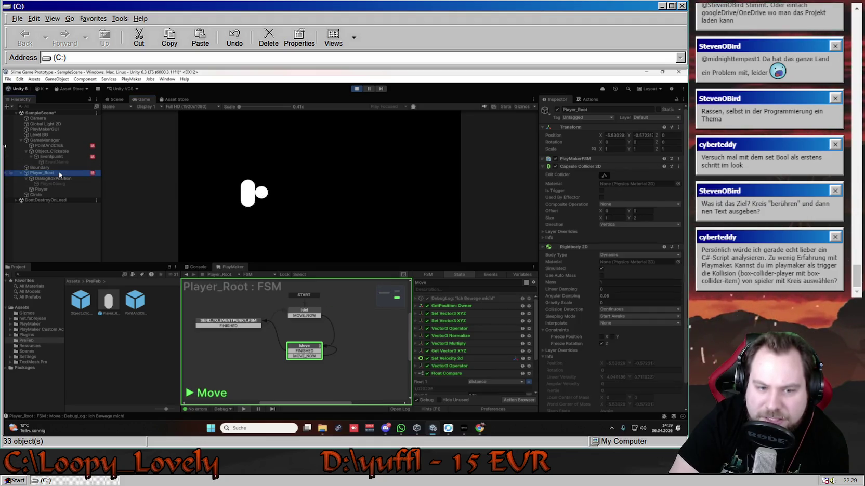
Step: Review the Move state's actions and expand GetPosition
scroll(469, 333, down, 3)
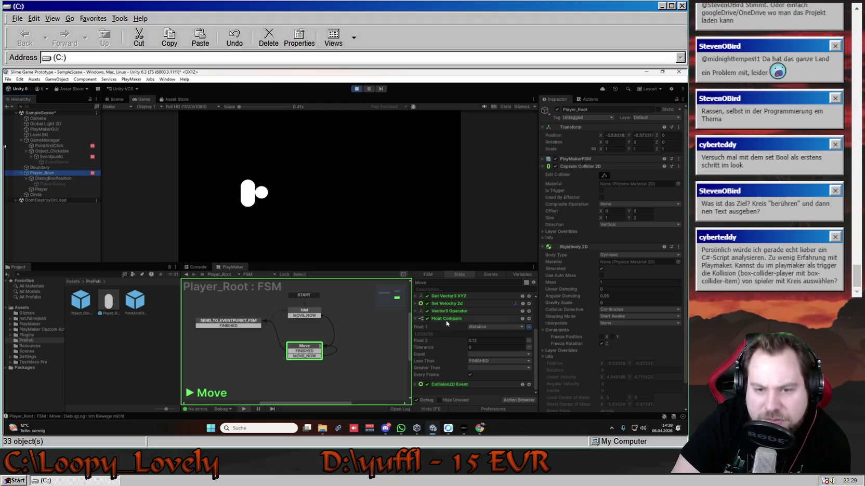
scroll(447, 323, up, 3)
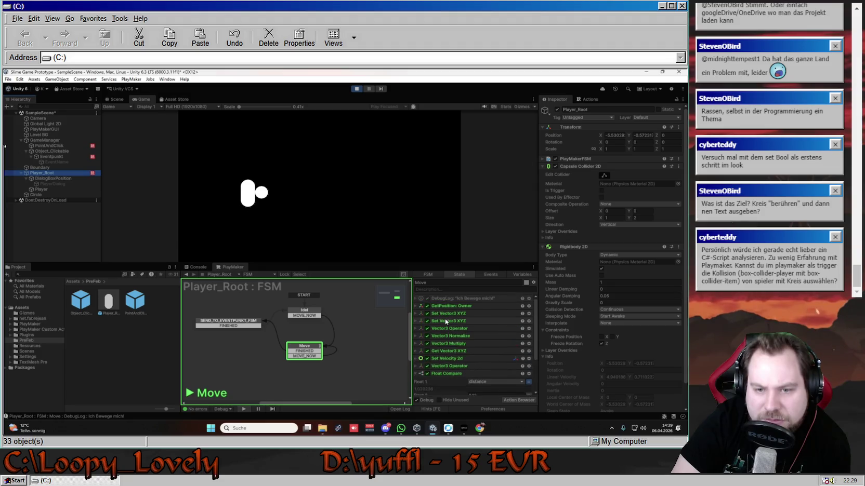
click(415, 308)
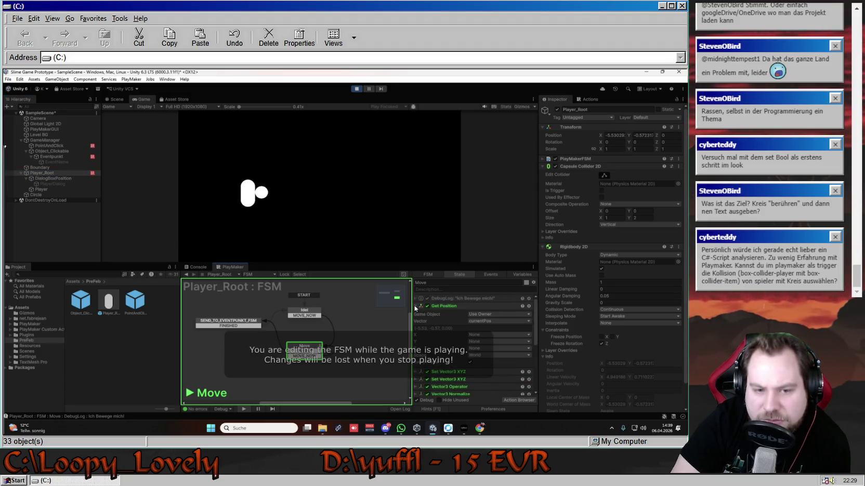
Step: Review the Idel state's Set Velocity 2d action, then collapse its details
scroll(431, 323, down, 5)
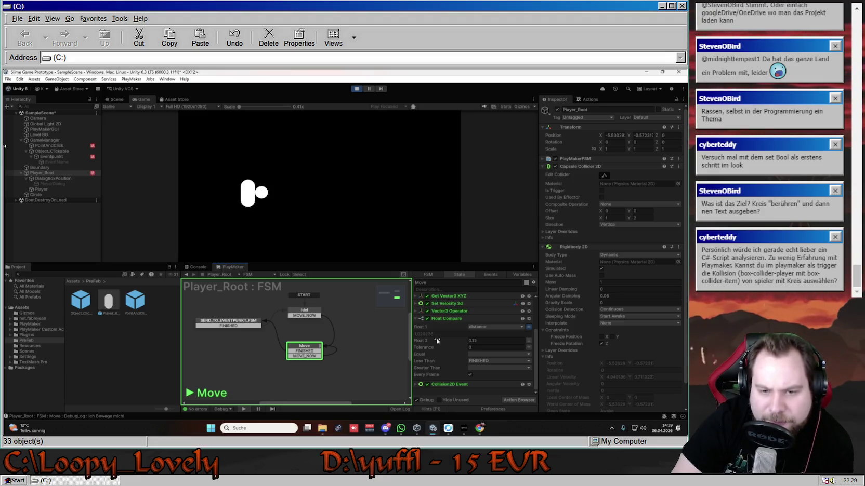
scroll(435, 338, up, 3)
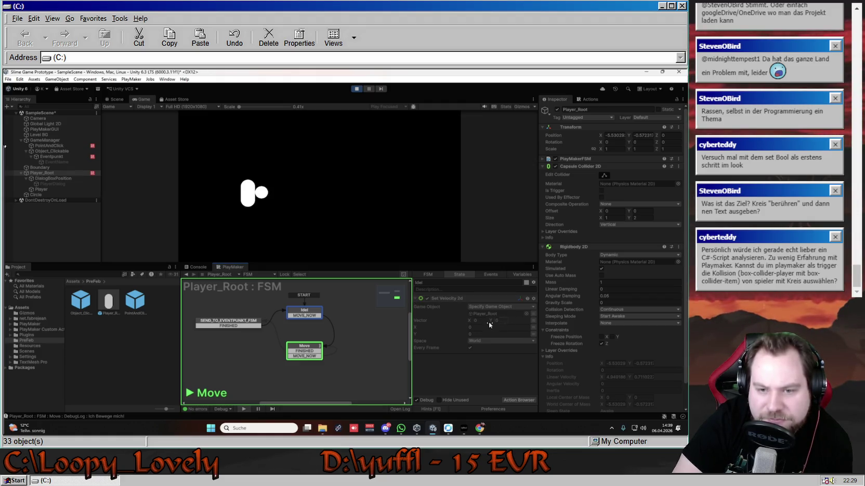
click(415, 299)
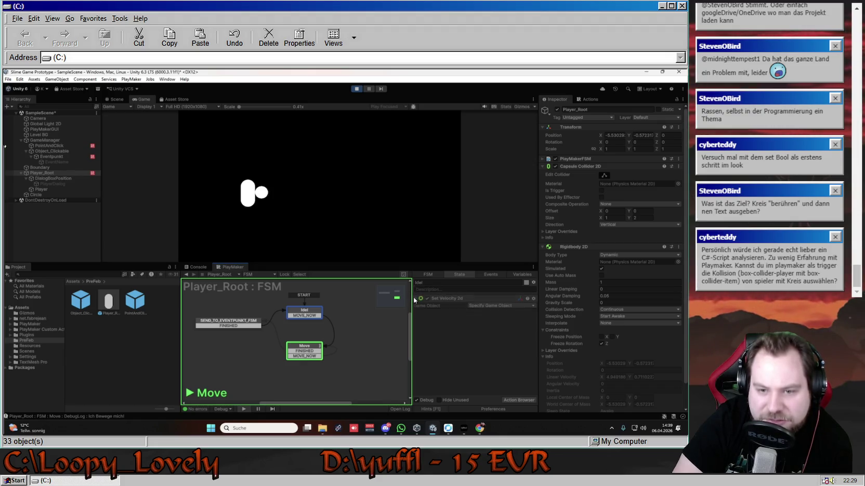
click(313, 354)
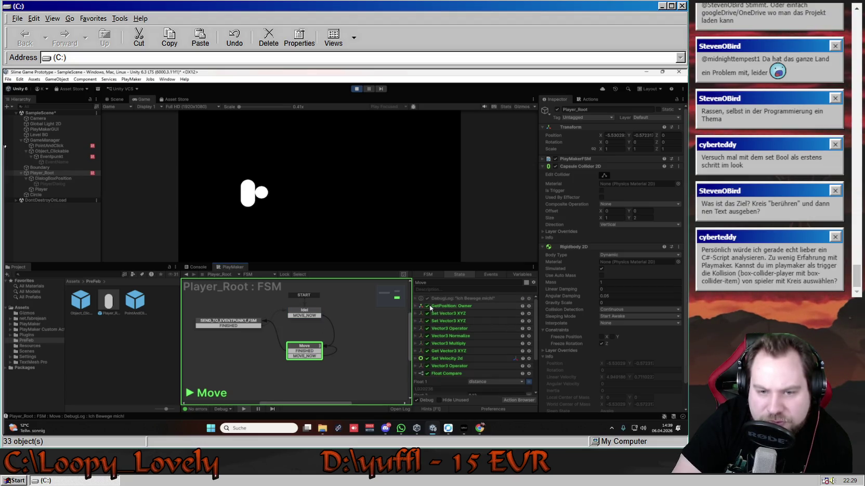
click(417, 306)
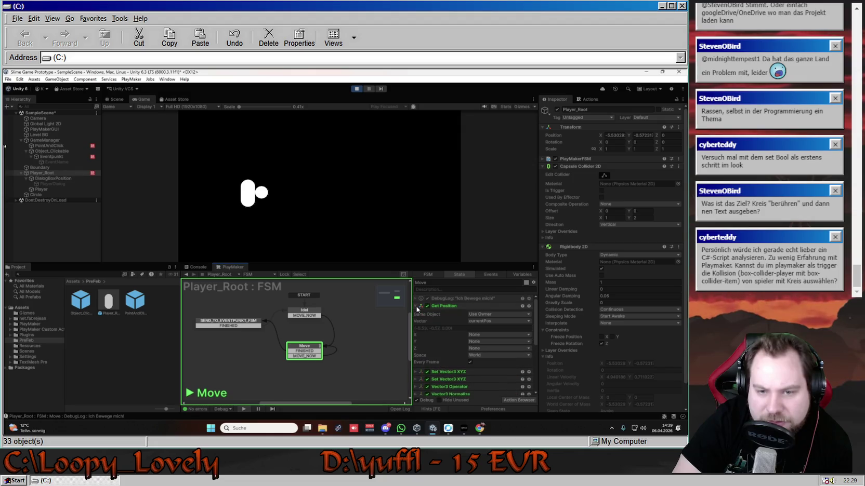
click(417, 306)
click(417, 314)
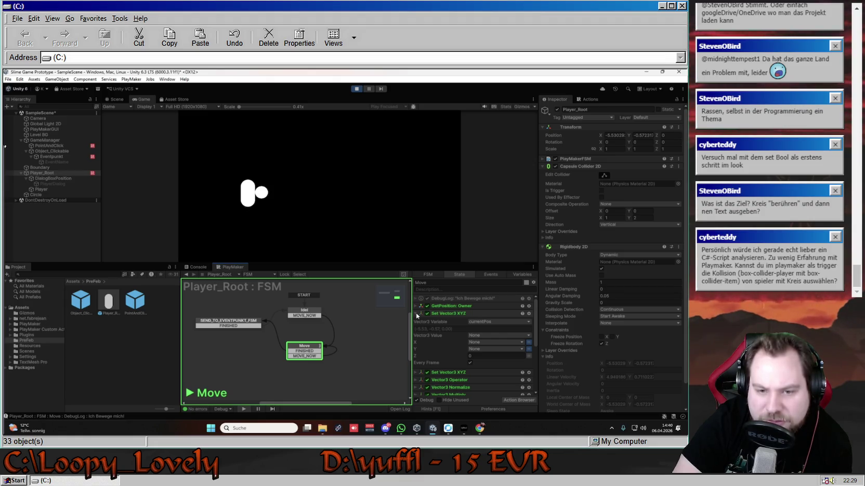
click(418, 313)
click(416, 306)
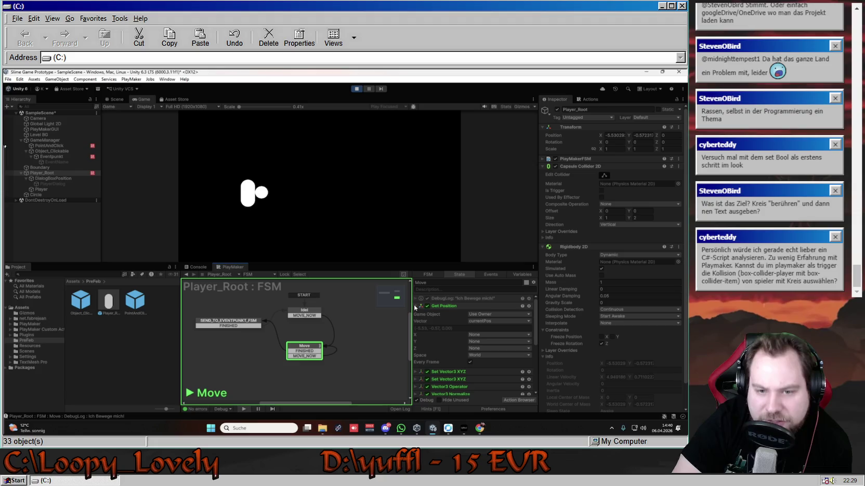
click(415, 306)
click(416, 321)
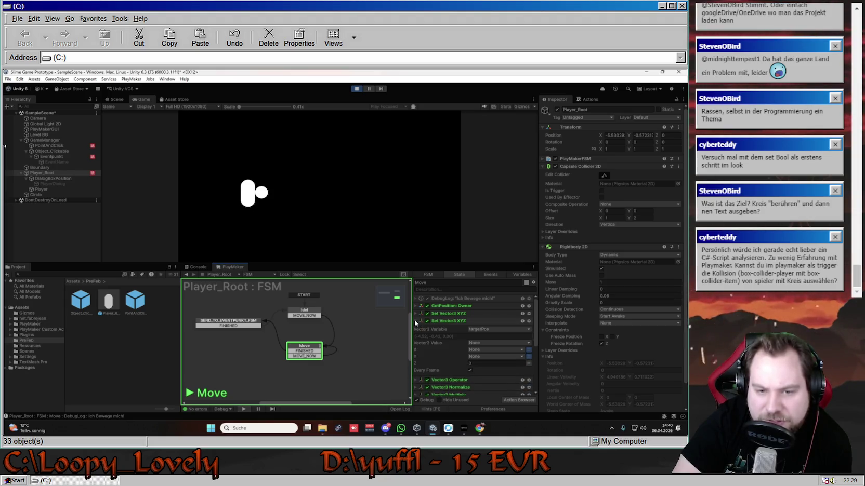
click(416, 321)
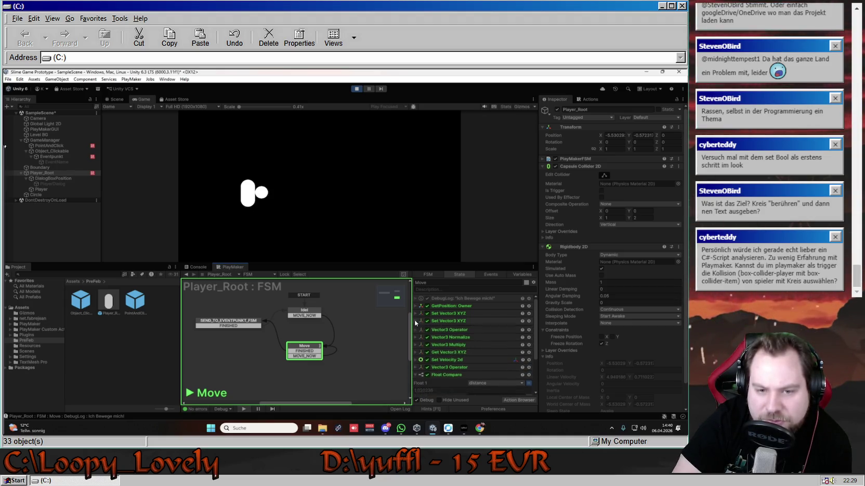
click(415, 313)
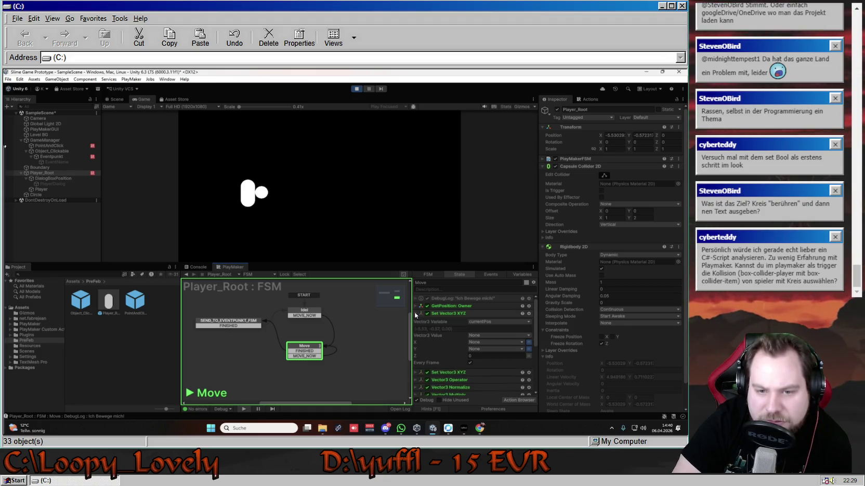
click(415, 314)
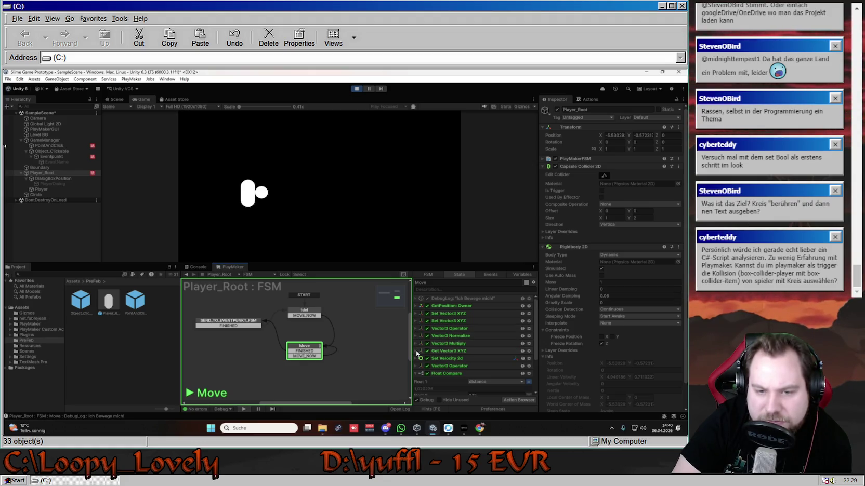
click(415, 329)
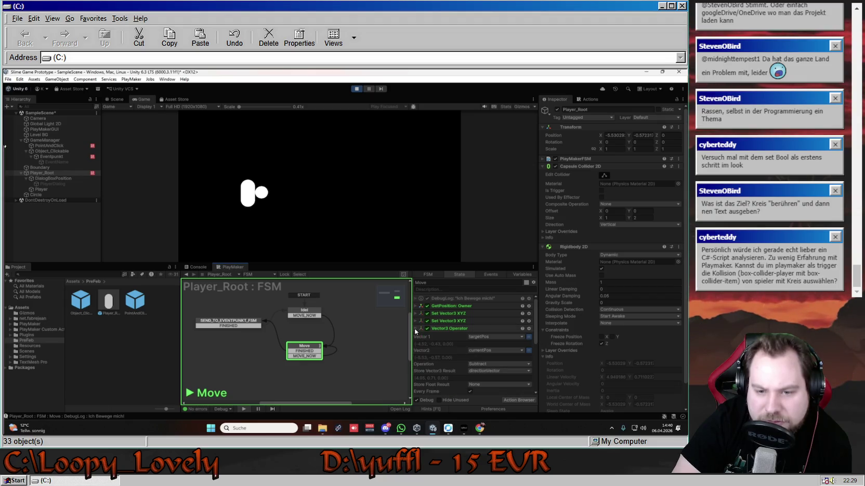
click(415, 328)
scroll(415, 312, down, 2)
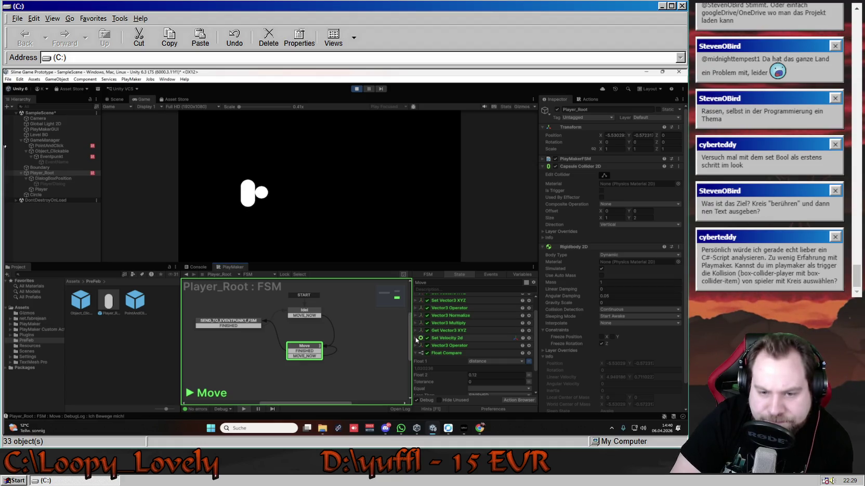
click(416, 338)
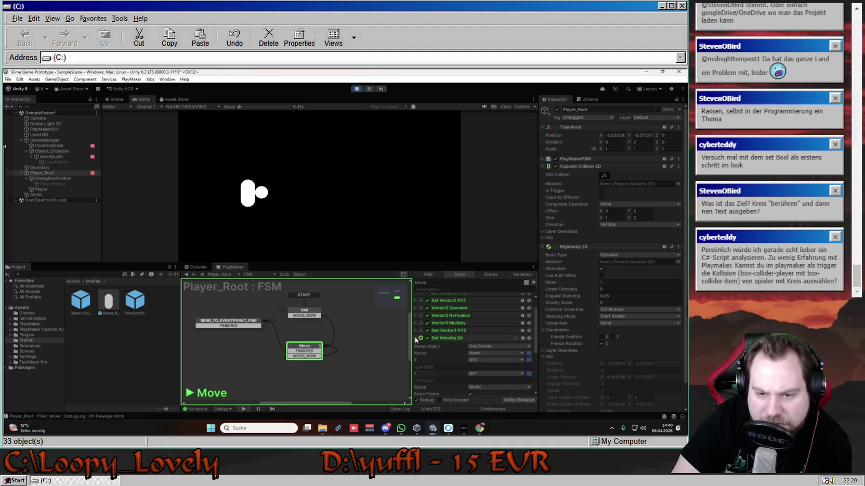
click(415, 318)
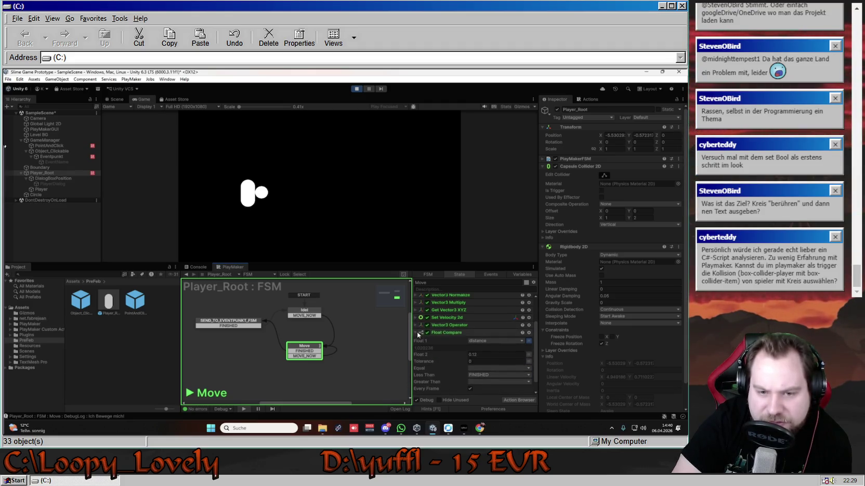
scroll(420, 330, down, 1)
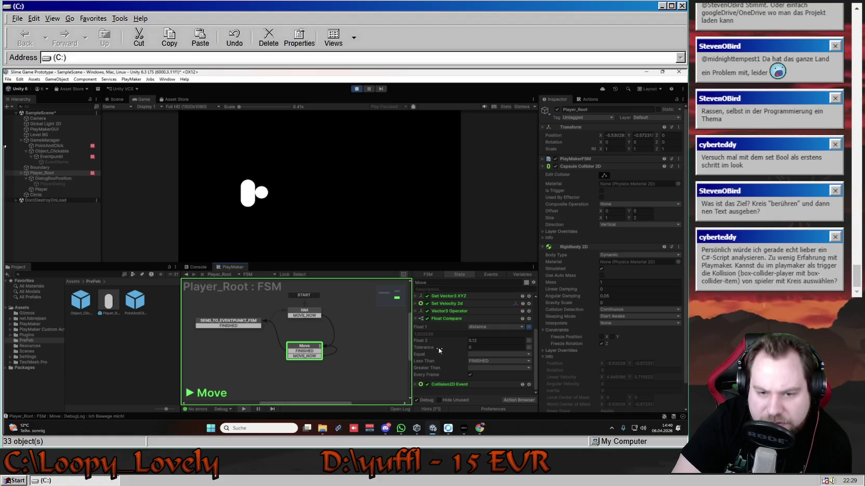
click(416, 312)
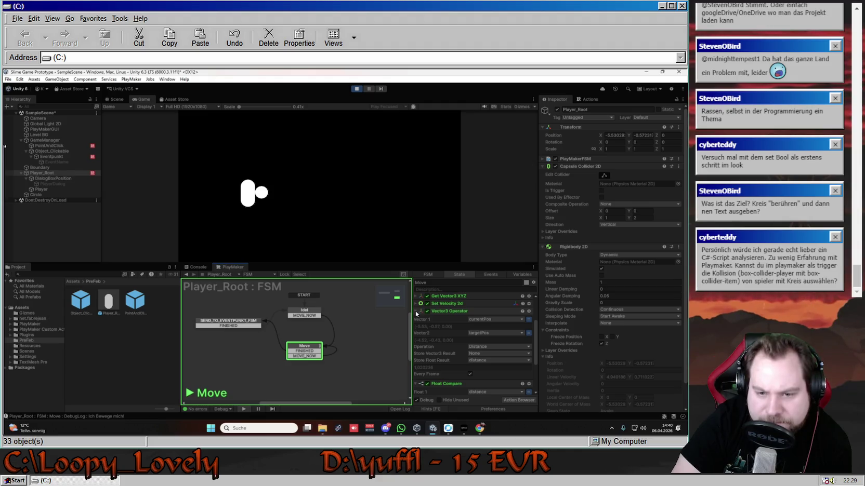
click(416, 311)
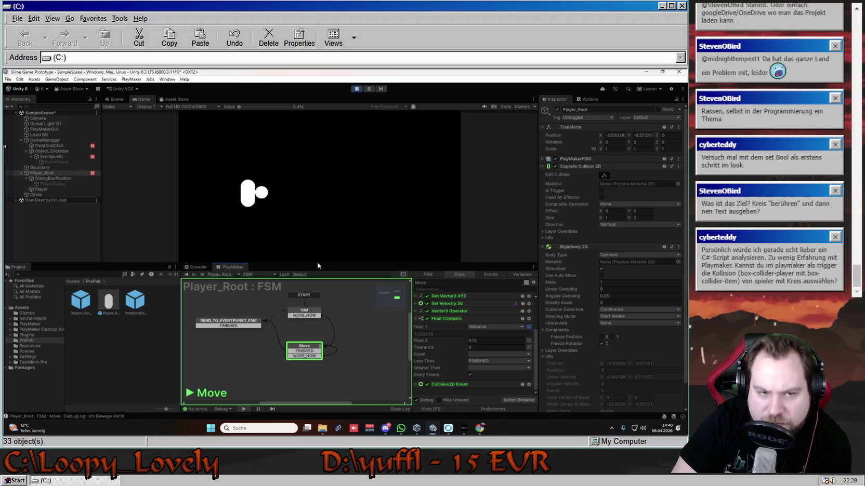
Step: Click the circle repeatedly to walk the player over and trigger the dialog, moving away between tries
click(263, 194)
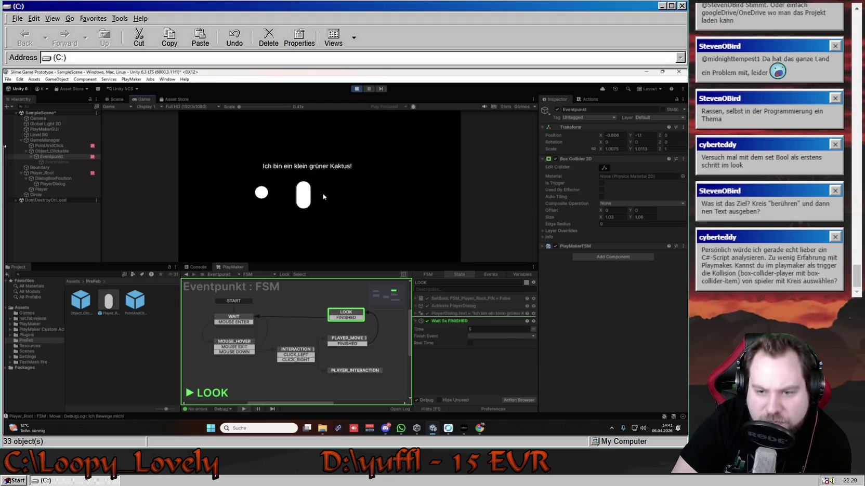
click(262, 193)
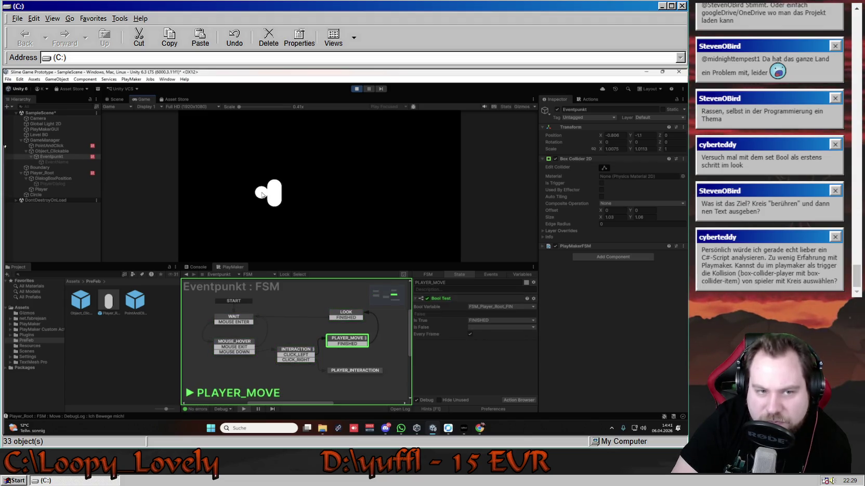
click(357, 188)
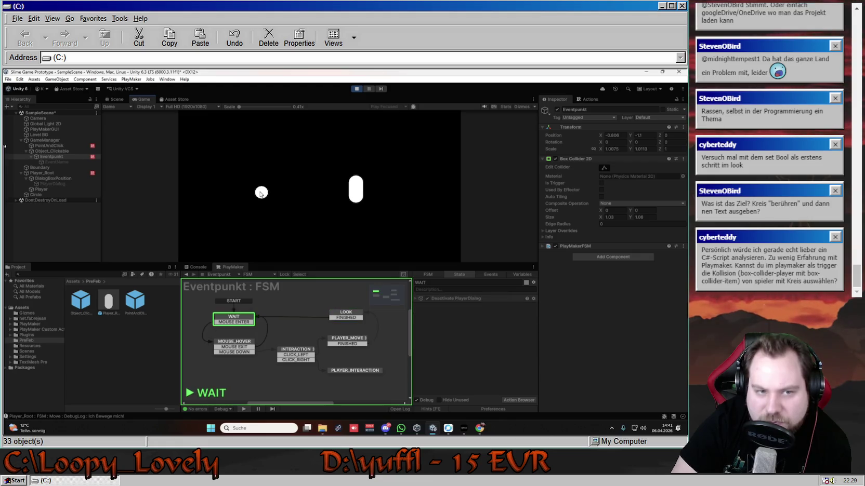
click(262, 194)
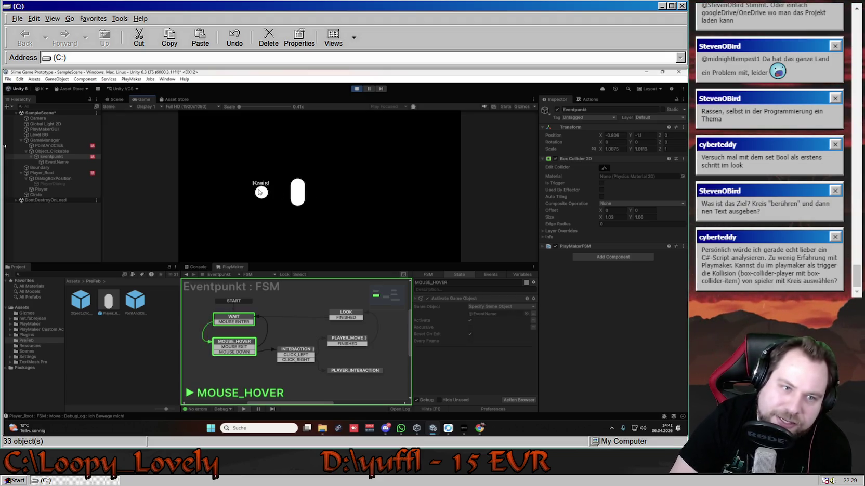
click(262, 194)
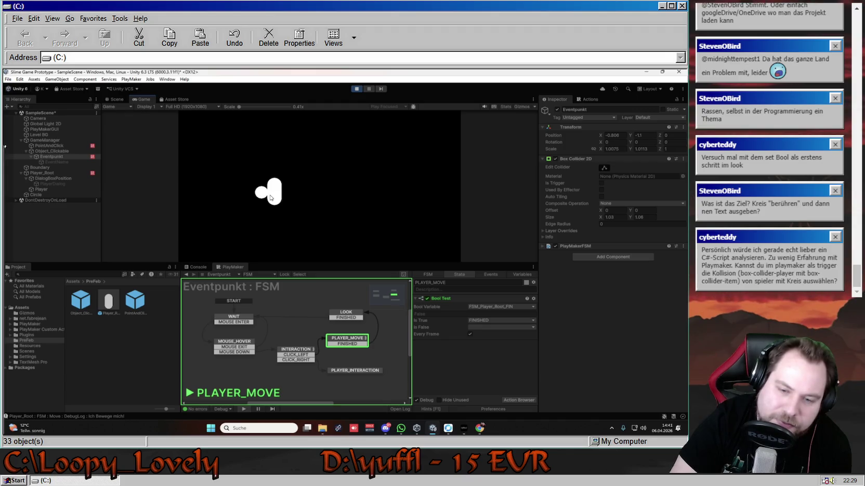
click(329, 193)
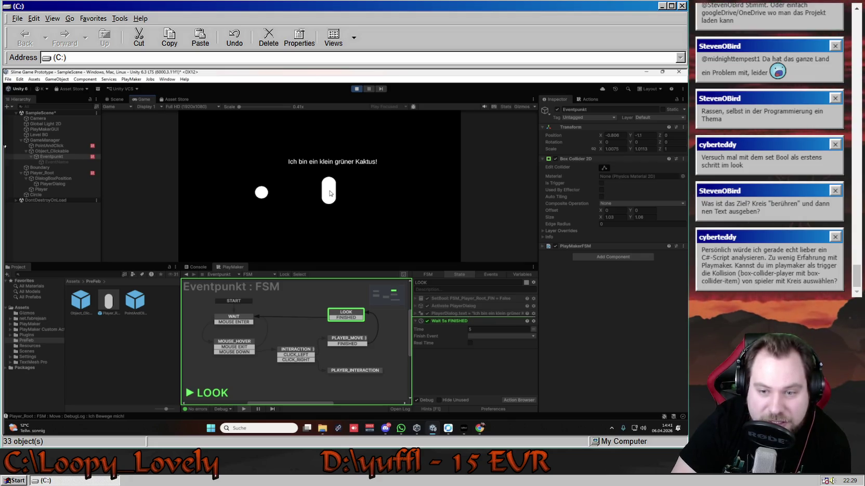
Step: Inspect Player_Root's SEND_TO_EVENTPUNKT_FSM and Move states, then stop the game
click(62, 174)
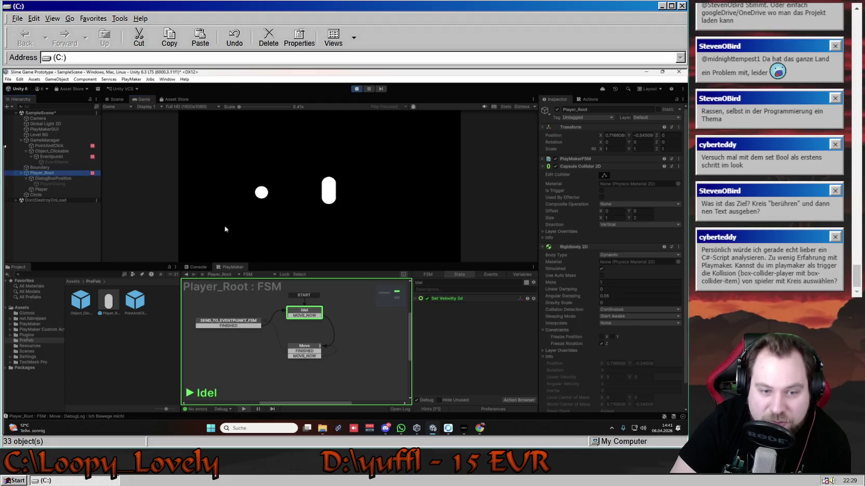
click(235, 323)
click(313, 358)
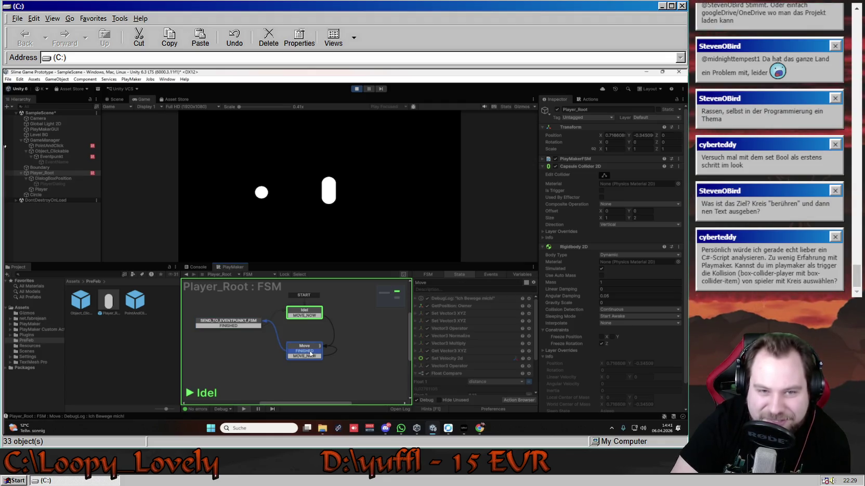
click(357, 90)
Step: Scroll through the Move state's actions and collapse Float Compare to one line
scroll(459, 358, down, 2)
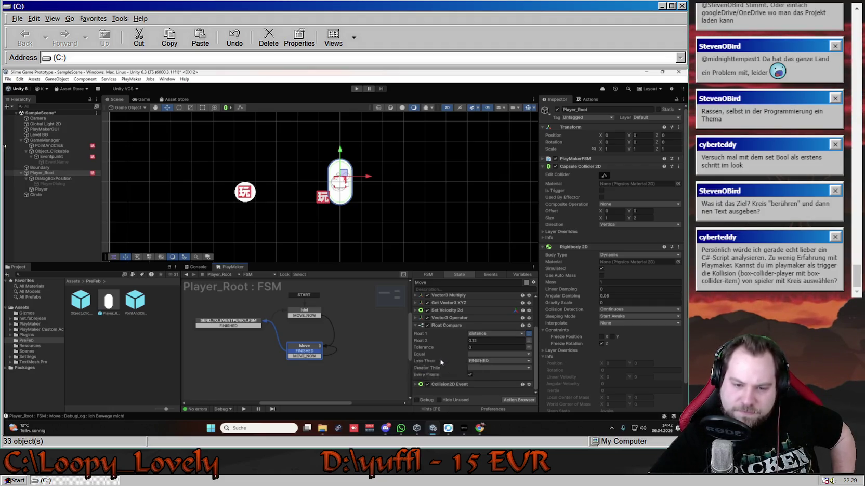
scroll(445, 359, up, 3)
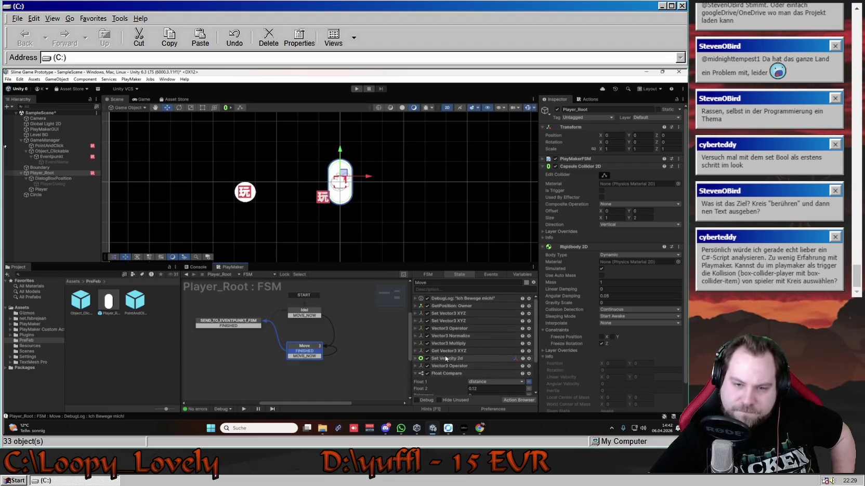
click(470, 373)
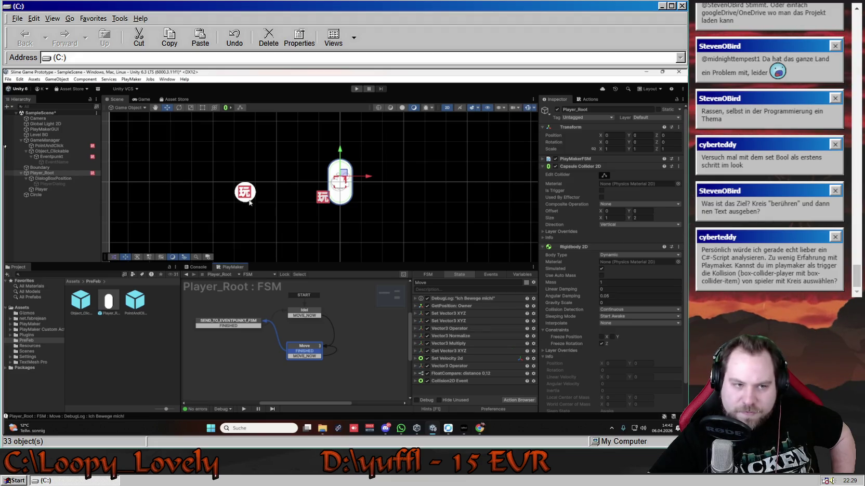
Step: Inspect DialogBoxPosition, Player_Root and the circle's Eventpunkt FSM, ending on Player_Root
click(56, 179)
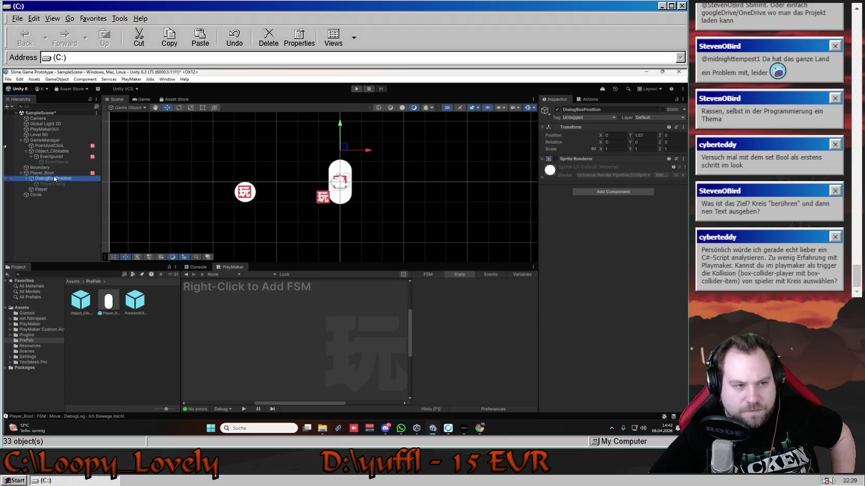
click(68, 173)
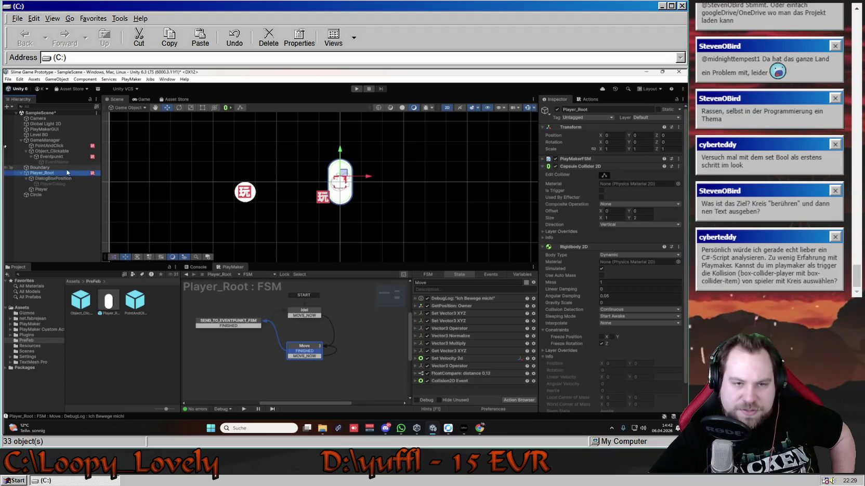
click(250, 193)
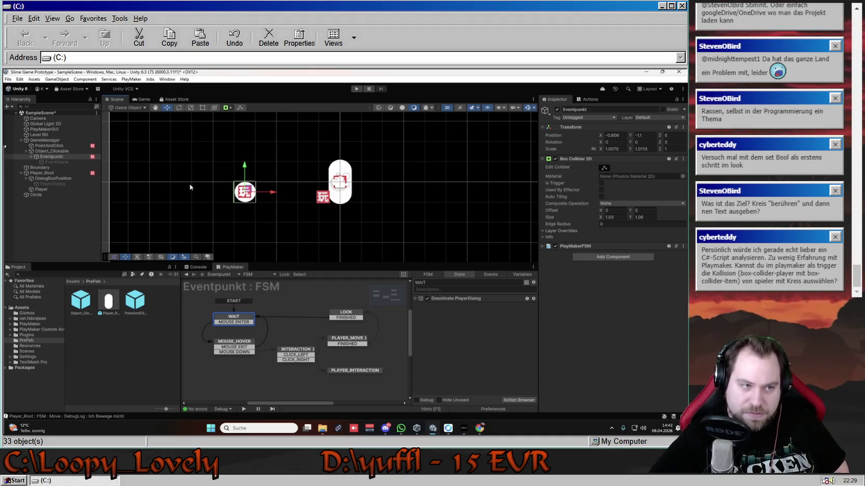
click(68, 174)
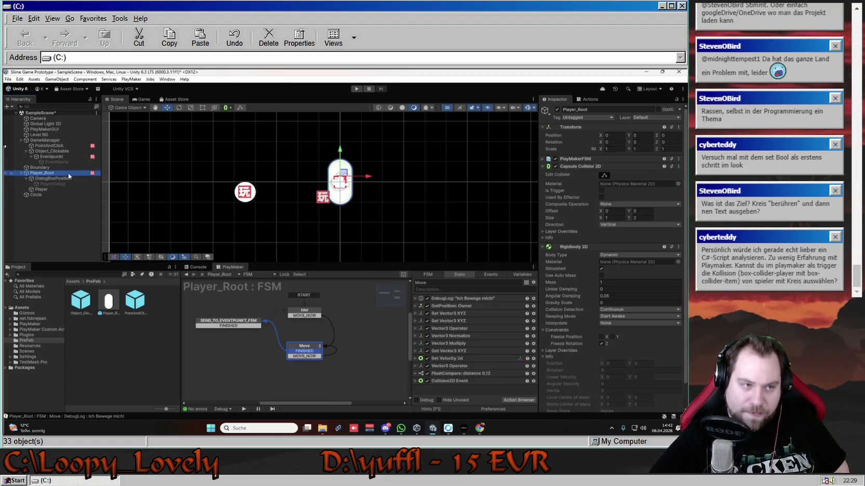
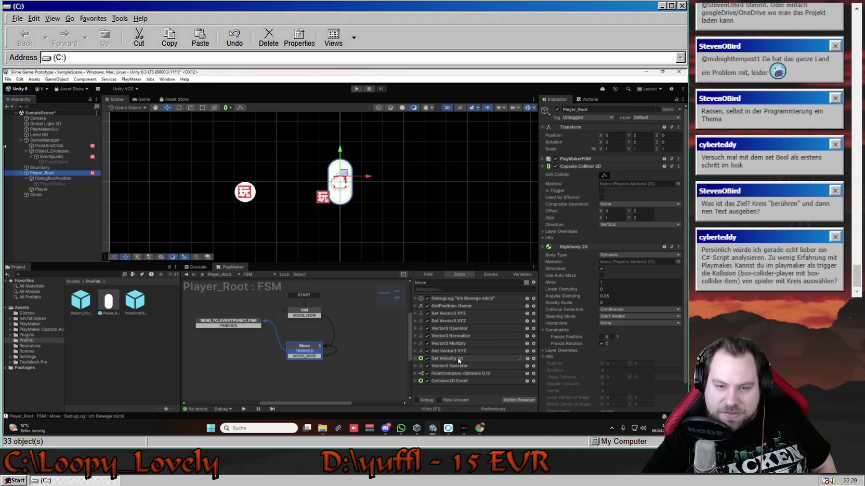
Step: Enter play mode and send the player capsule walking to the right
click(357, 89)
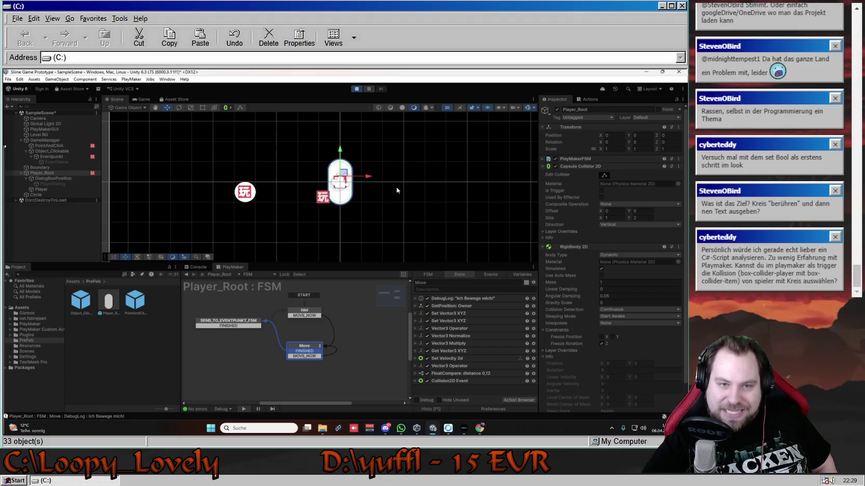
click(396, 190)
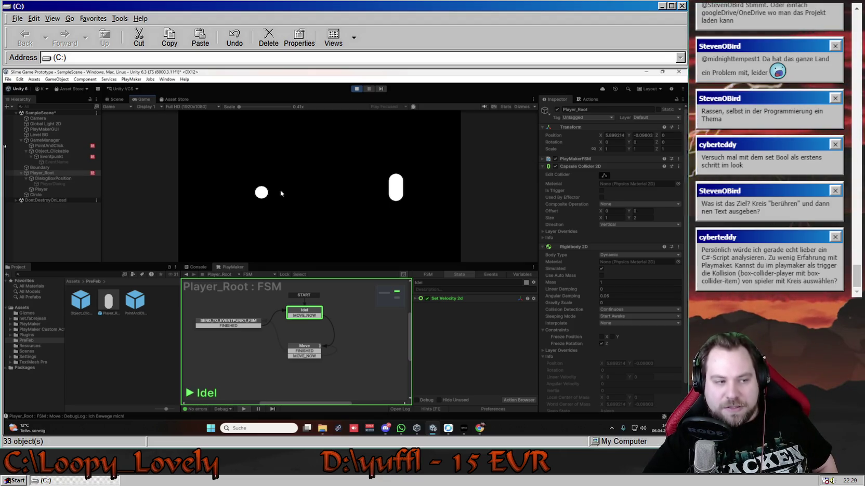
Step: Walk the capsule to the circle so it speaks the cactus line, then walk it away right
click(266, 193)
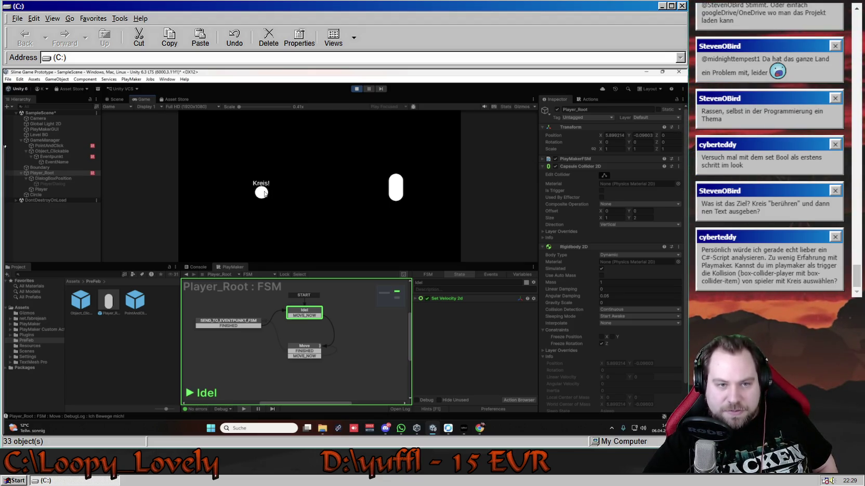
click(265, 193)
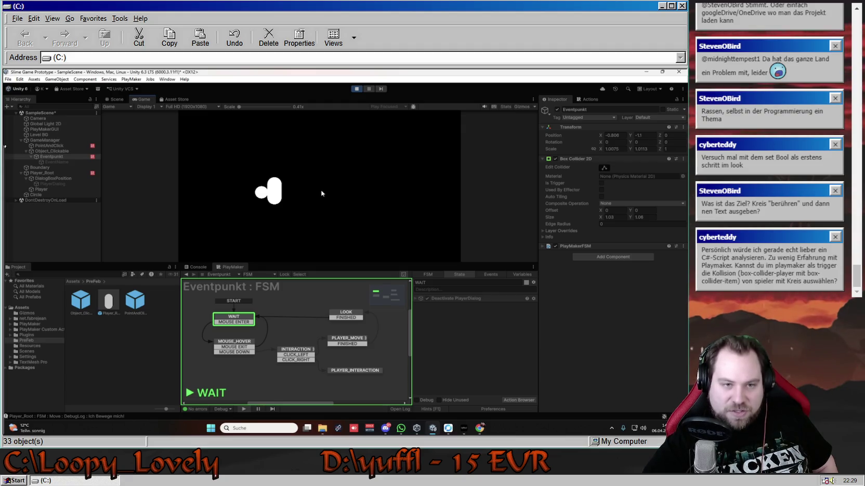
click(301, 193)
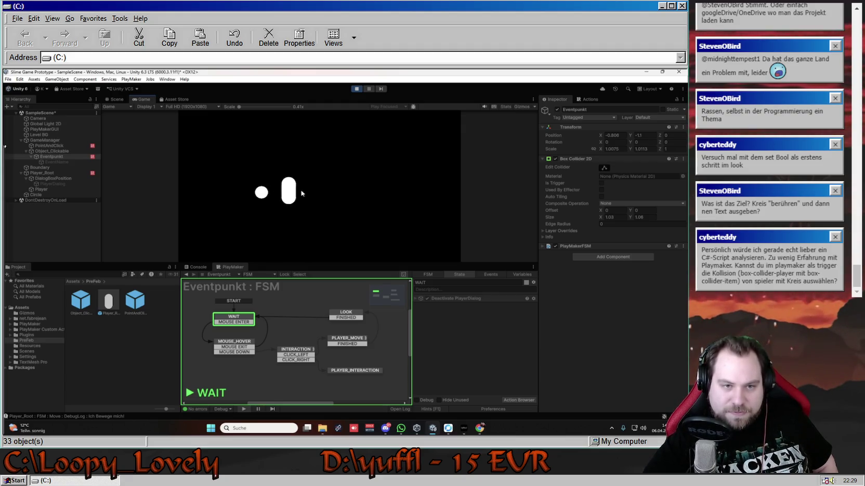
Step: Select DialogBoxPosition, then Player_Root in the Hierarchy to watch its state machine
mouse_move(261, 193)
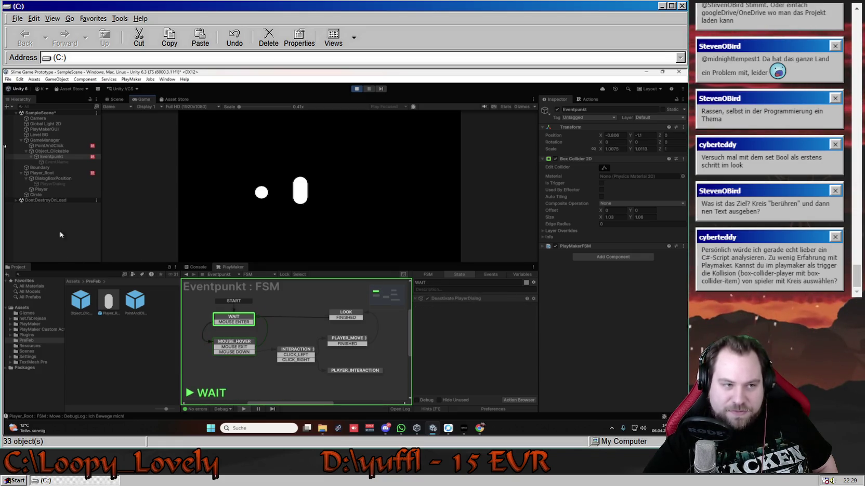
click(73, 178)
click(71, 173)
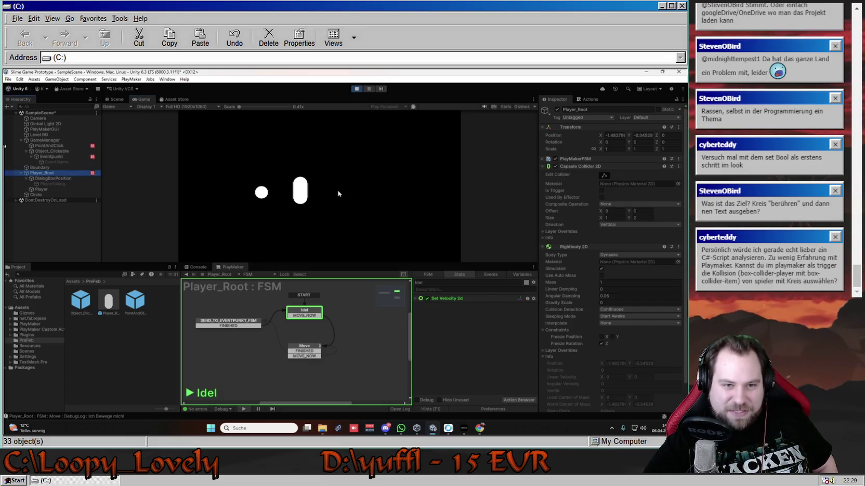
Step: Send the capsule right, trigger the circle's cactus dialog twice, then walk away to end it
click(408, 191)
click(256, 194)
click(261, 194)
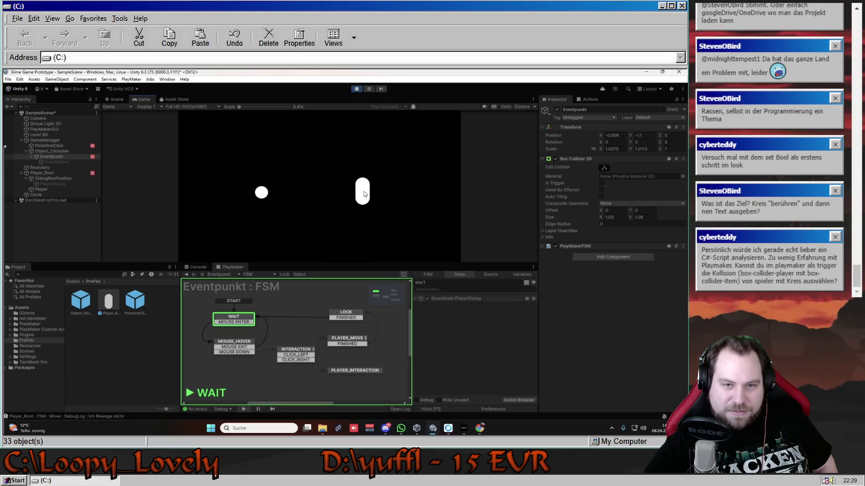
click(262, 193)
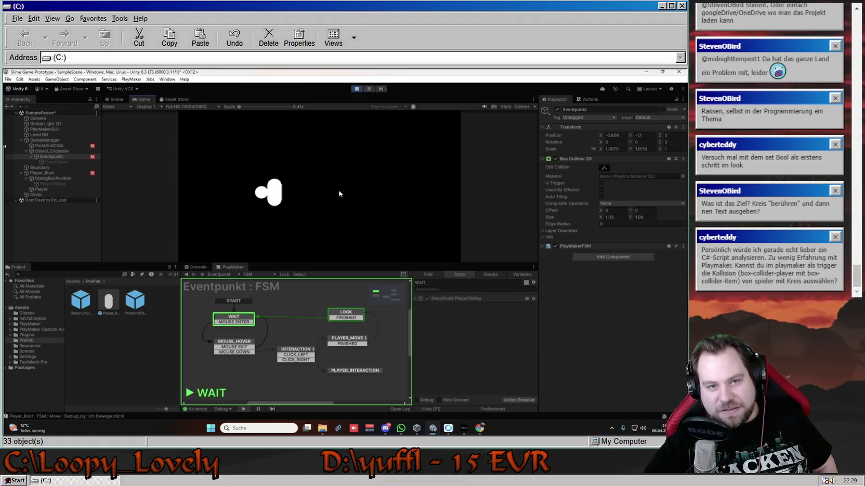
click(370, 192)
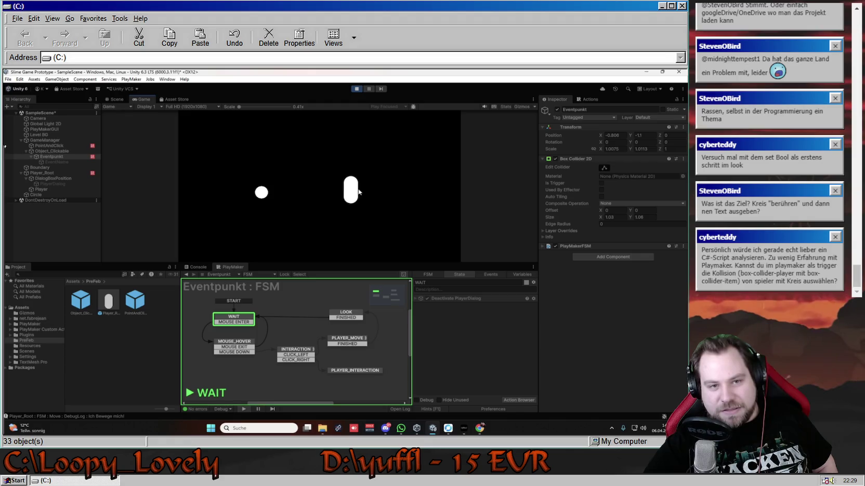
Step: Trigger the cactus line once more, then stop and restart play mode
click(262, 193)
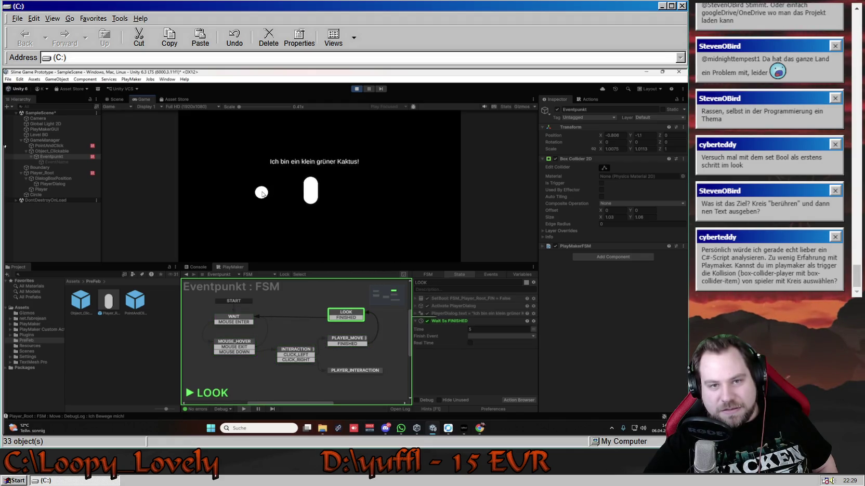
click(357, 88)
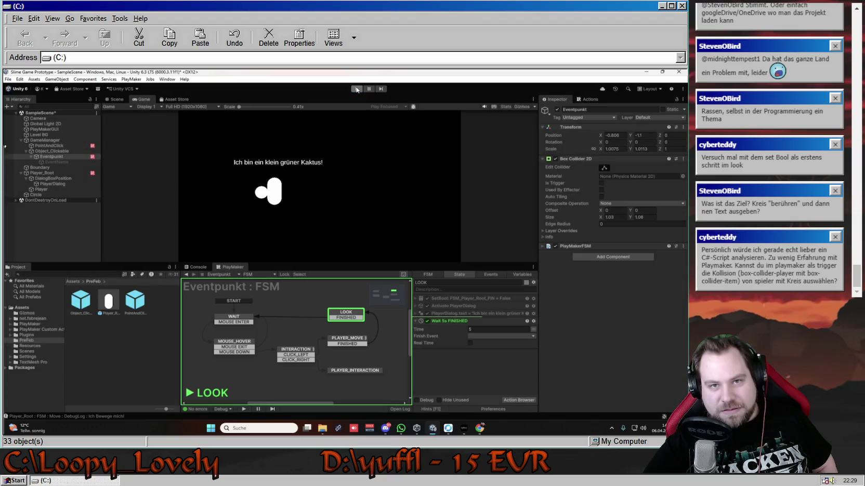
click(356, 88)
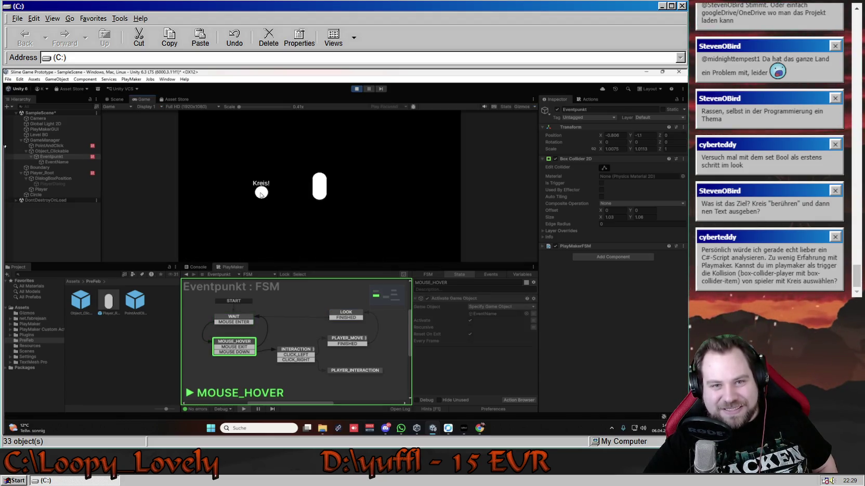
Step: Alternate the capsule between the circle and the right side until 'Ich bin ein klein grüner Kaktus!' repeats, then stop play mode
click(261, 193)
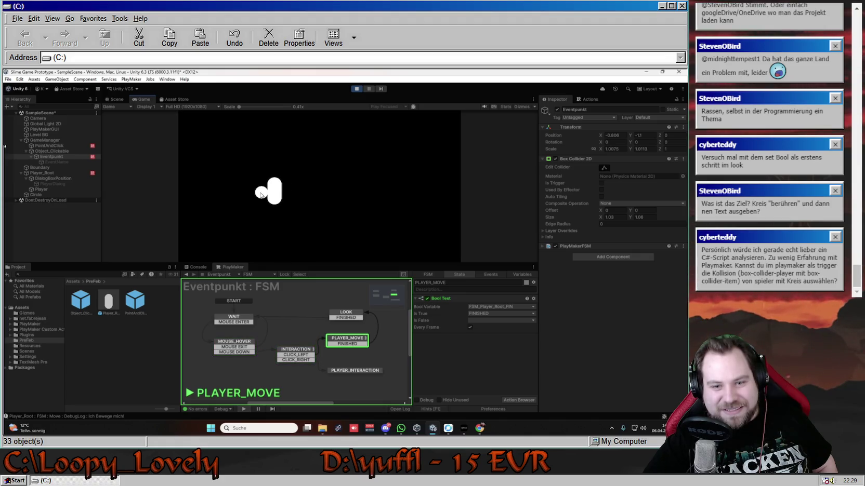
click(366, 190)
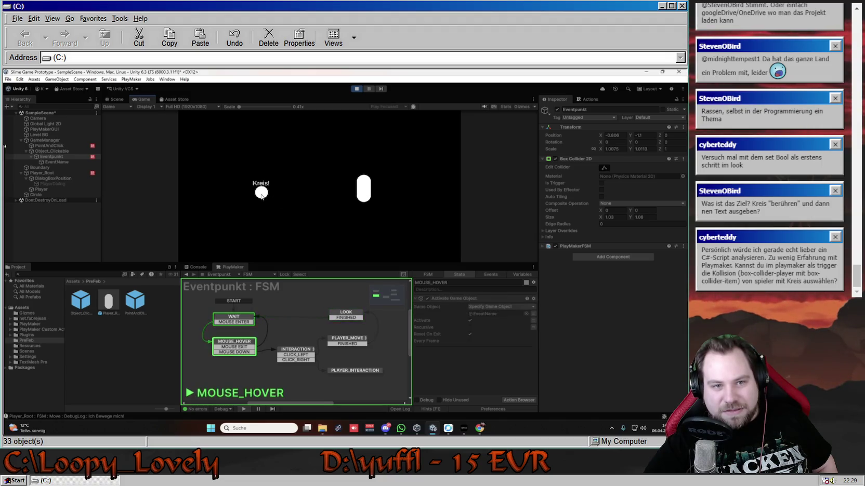
click(261, 194)
click(326, 192)
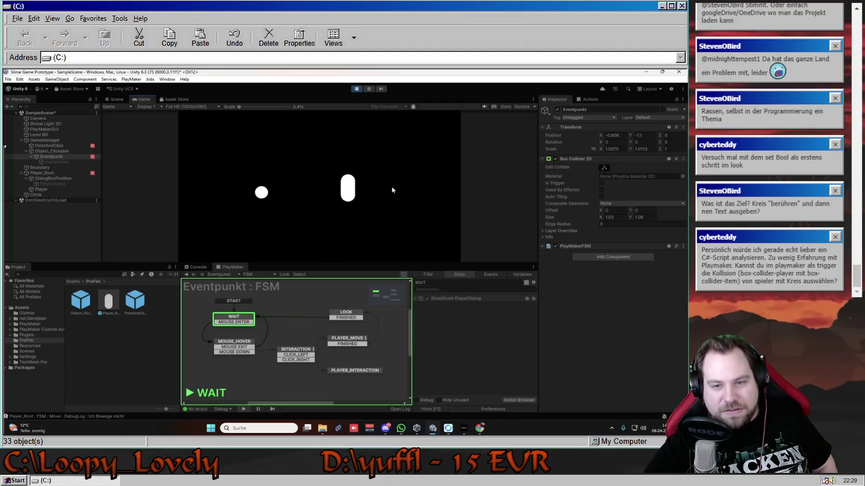
click(261, 193)
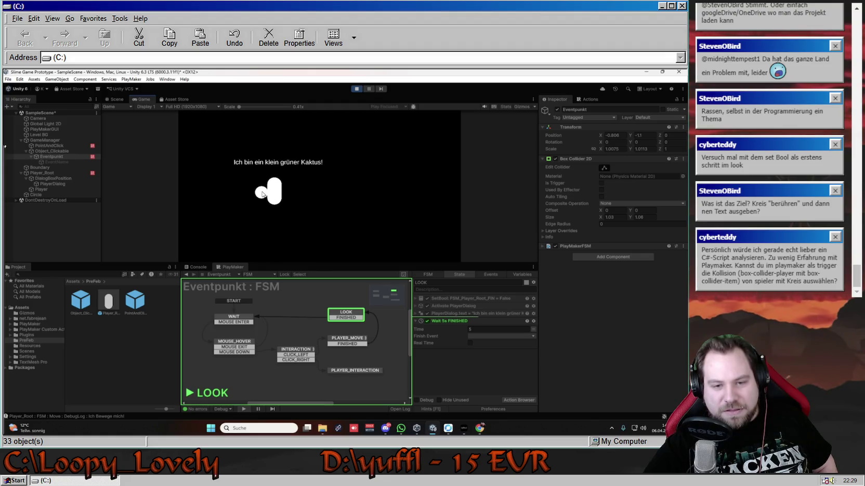
click(356, 89)
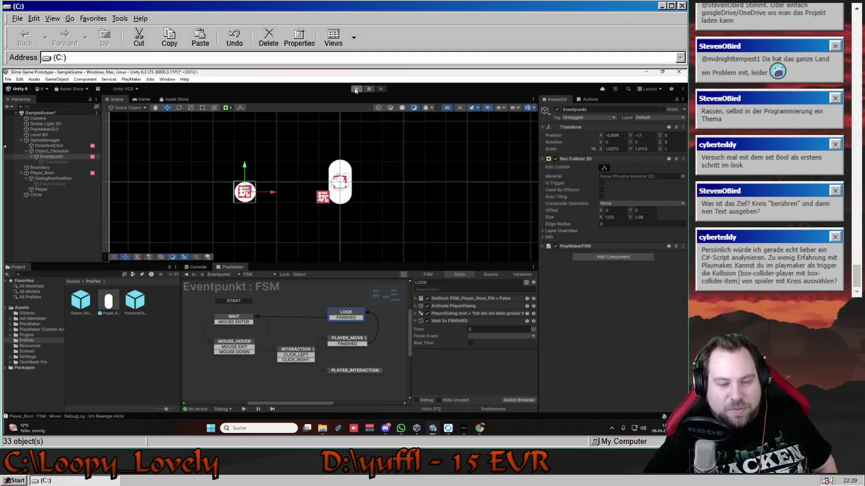
Step: Inspect Player_Root's SEND_TO_EVENTPUNKT_FSM and Idel state actions, glancing at Eventpunkt's FSM in between
click(42, 173)
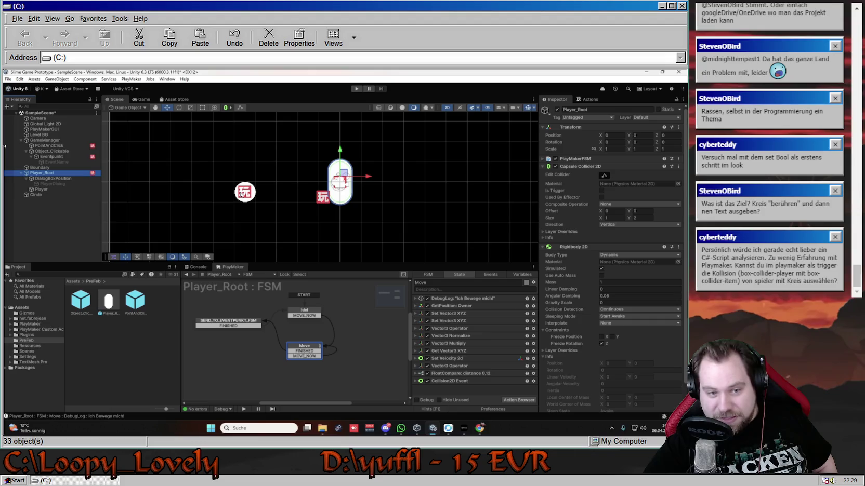
click(241, 328)
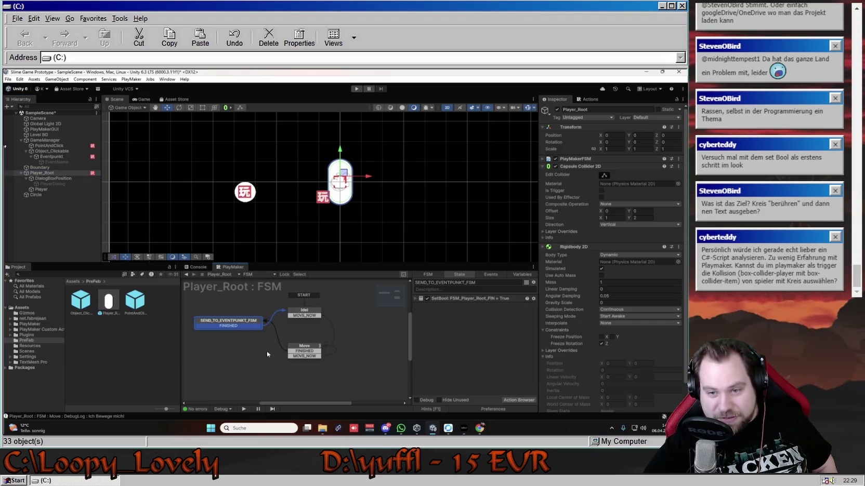
click(300, 313)
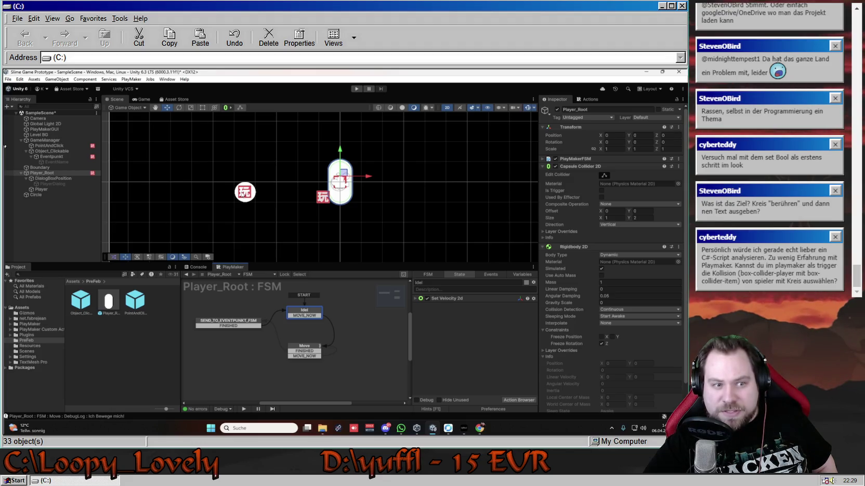
click(45, 157)
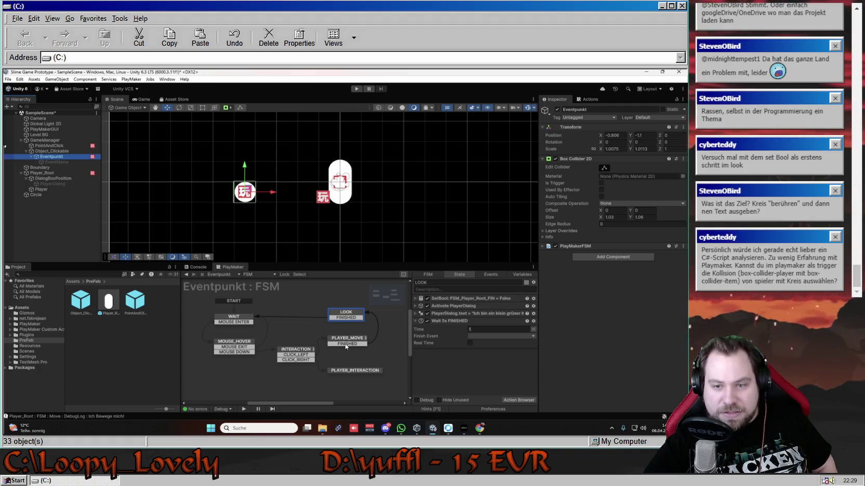
click(58, 173)
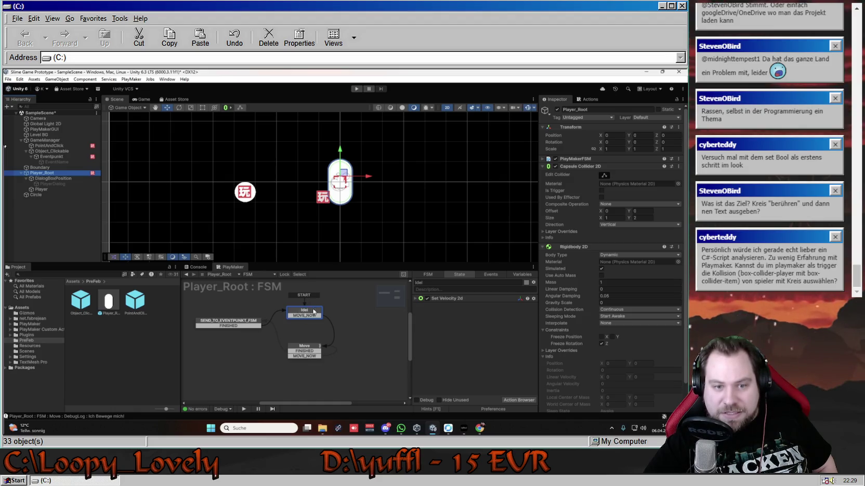
right_click(448, 312)
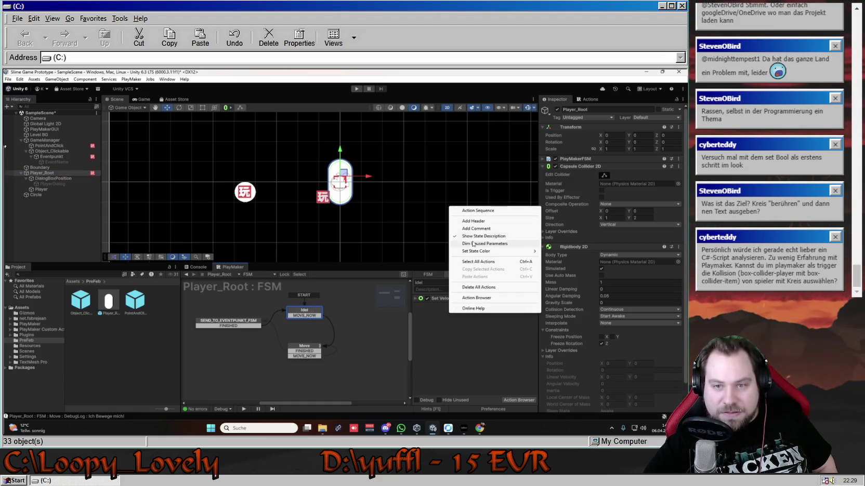
mouse_move(503, 254)
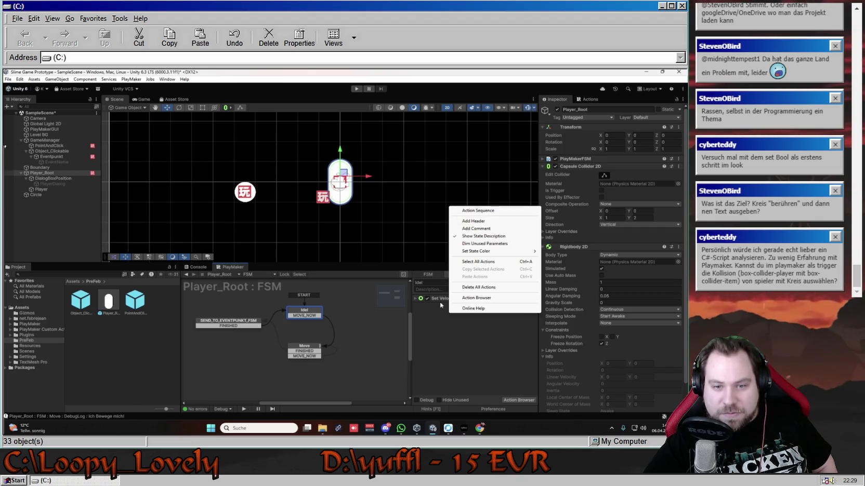
click(436, 333)
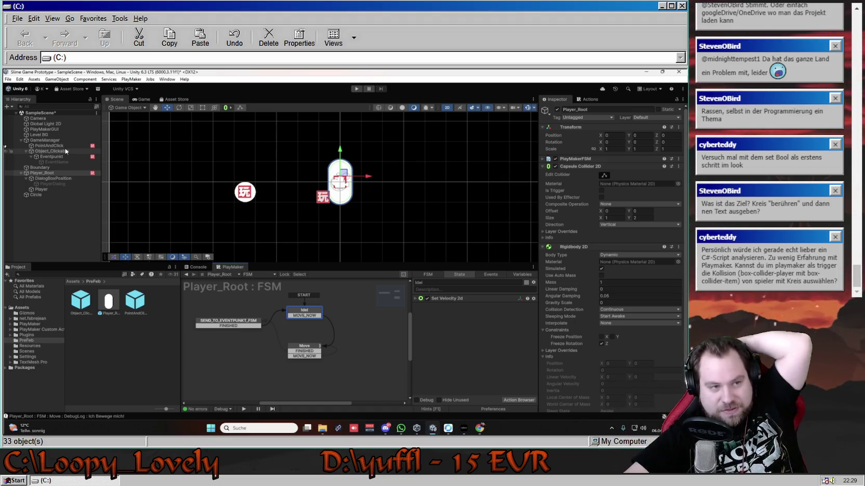
click(71, 157)
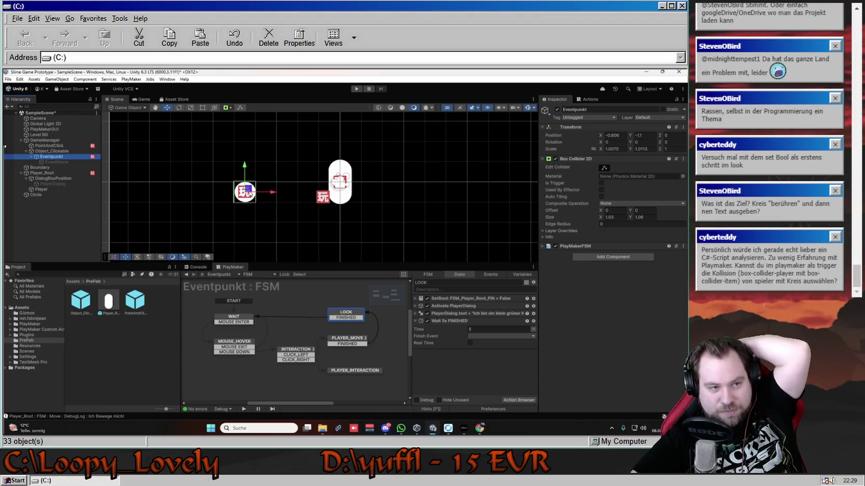
click(52, 173)
click(311, 348)
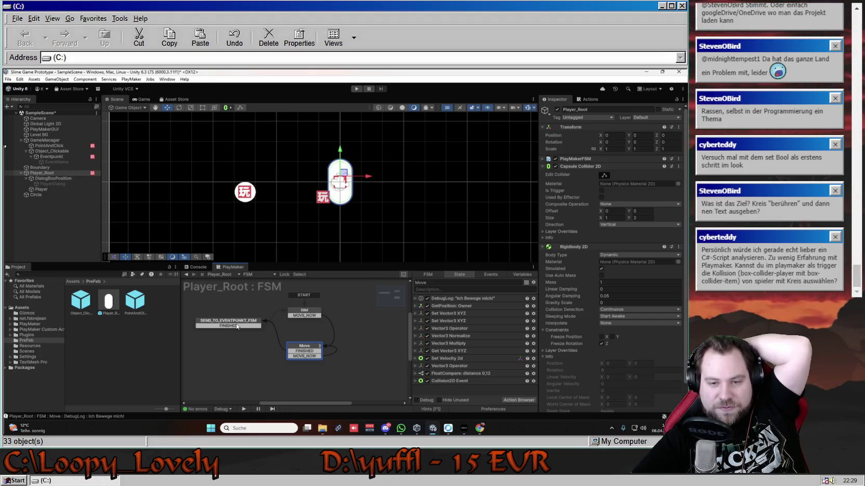
click(306, 315)
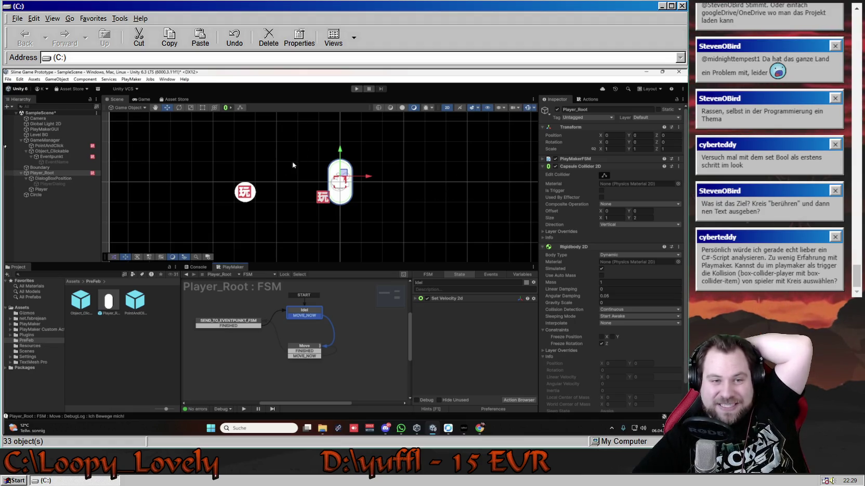
click(244, 193)
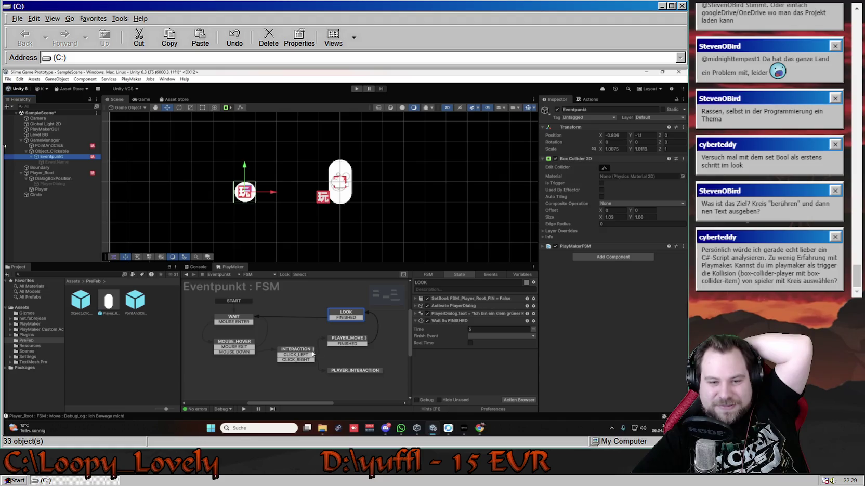
click(350, 343)
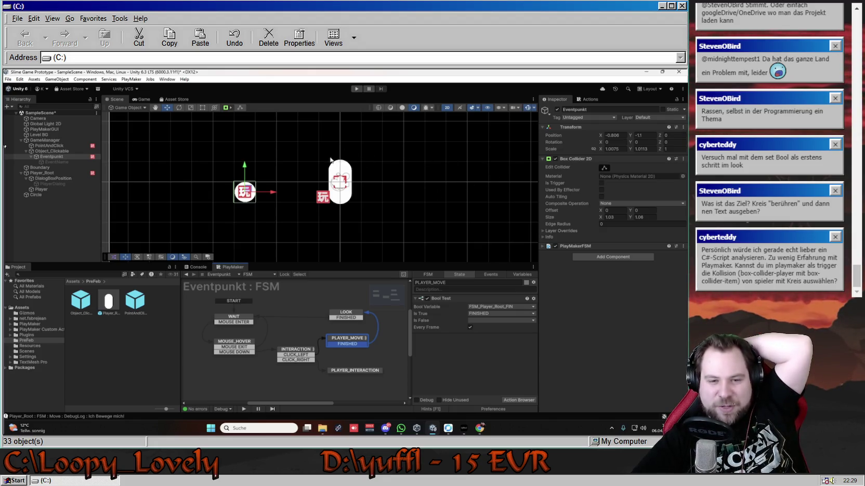
click(346, 316)
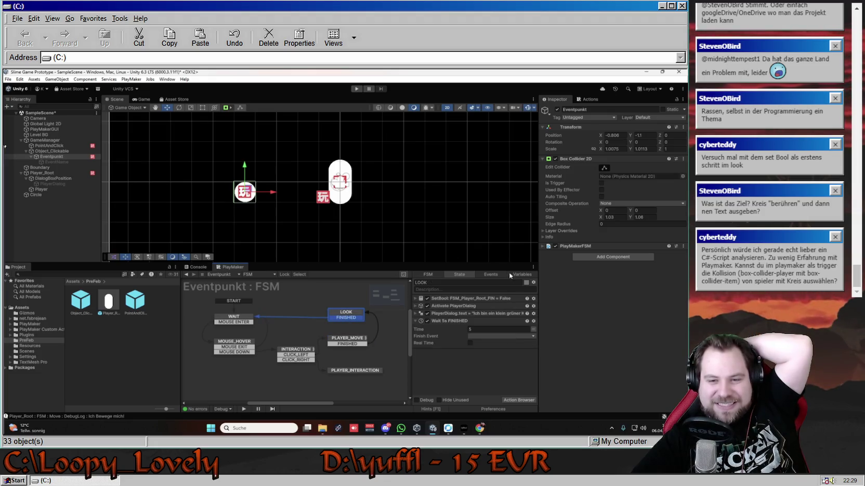
click(227, 323)
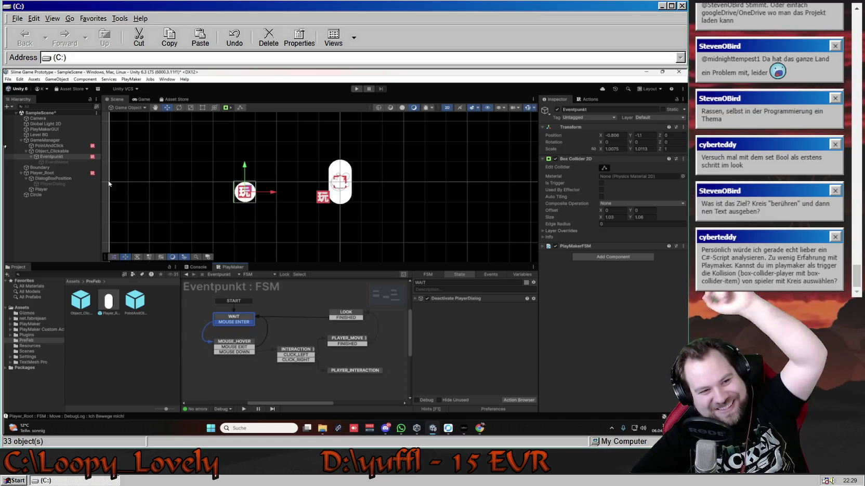
click(73, 173)
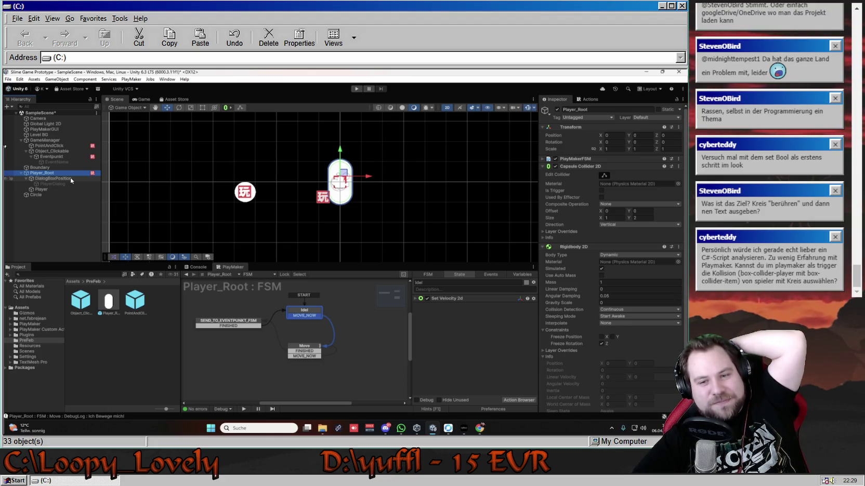
click(239, 360)
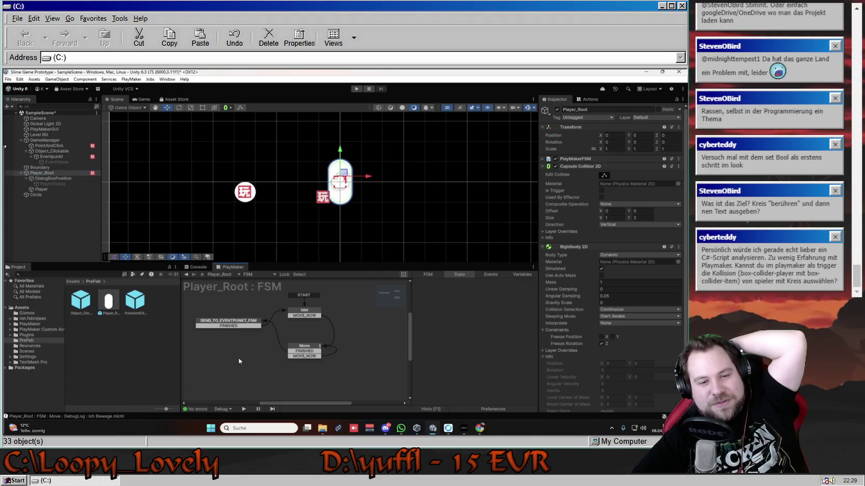